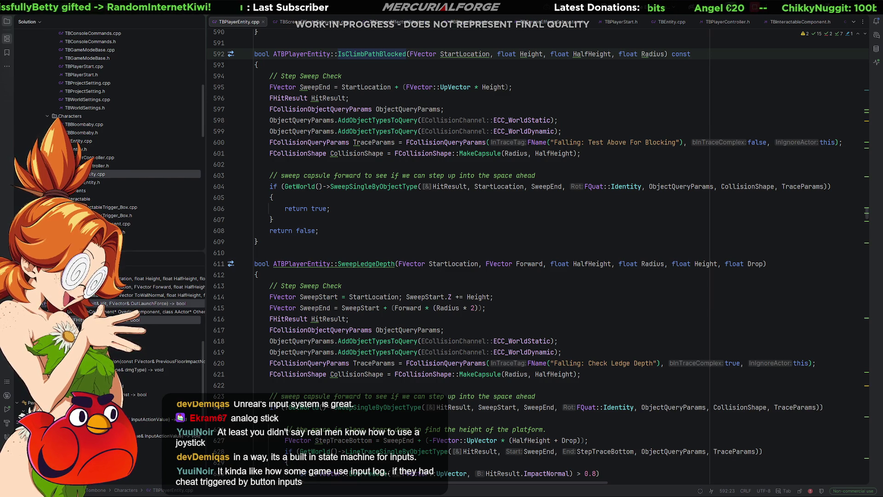
Switch from Rider to the running Unreal play session
key(alt+Tab)
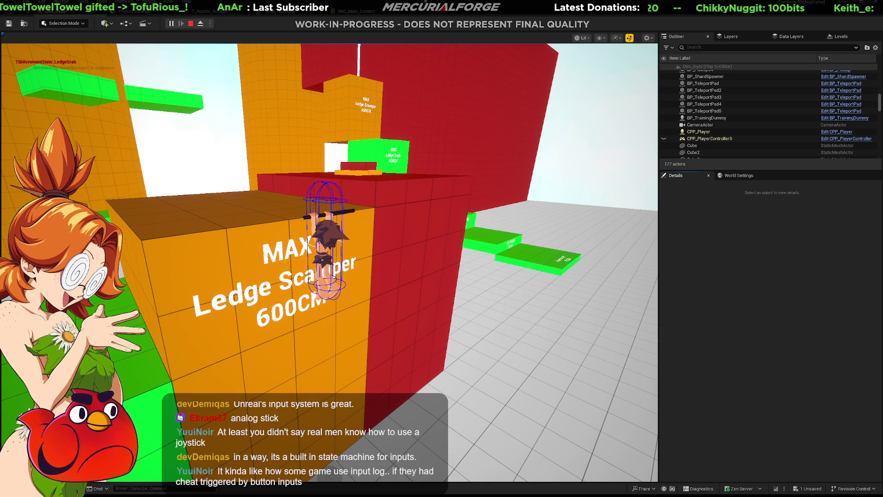
Focus the game view, free the mouse with Shift+F1 and eject to inspect the hanging character
click(312, 171)
key(shift+F1)
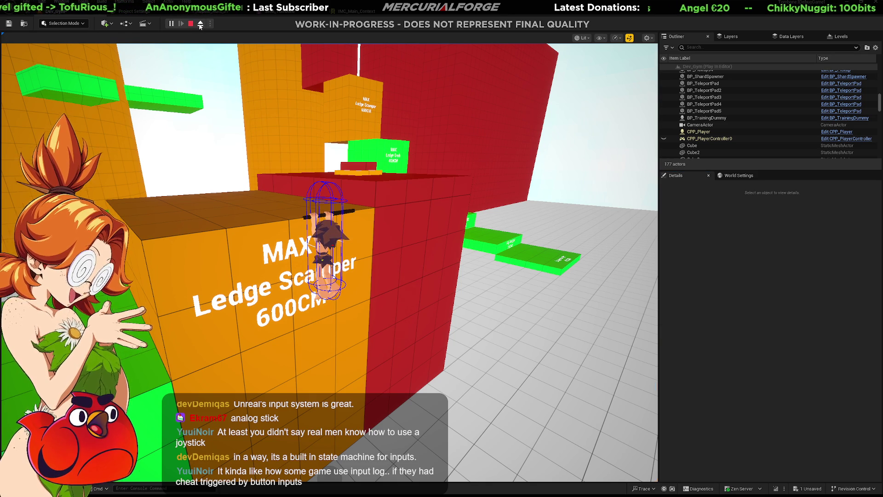
click(199, 23)
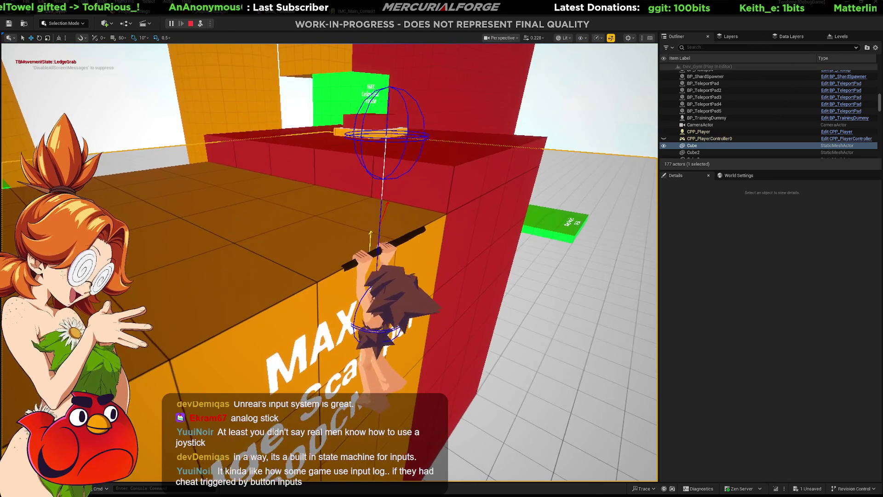
Possess the character again, stop Play-In-Editor and switch back to Rider
click(201, 24)
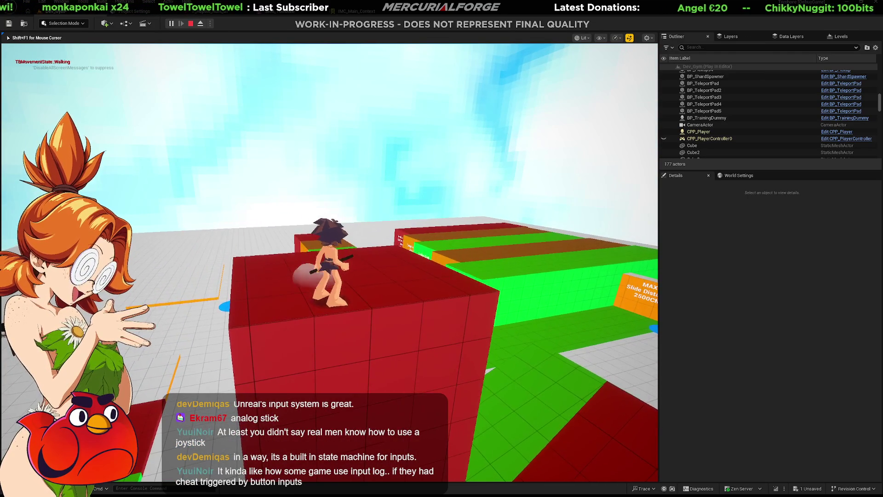
key(Escape)
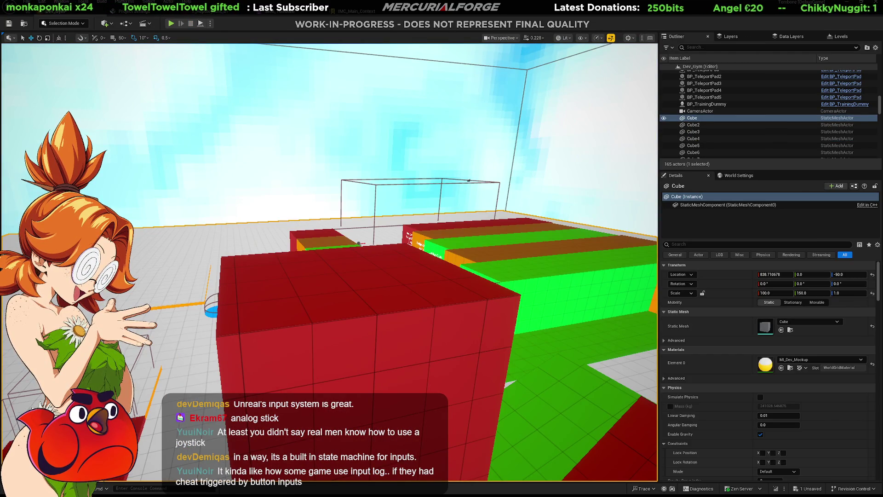
key(alt+Tab)
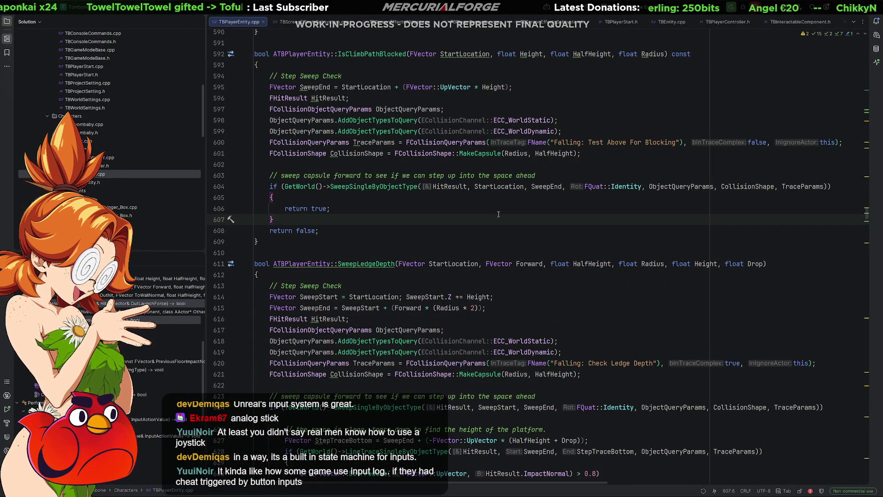
ctrl+scroll(510, 212, down, 1)
ctrl+scroll(493, 215, down, 1)
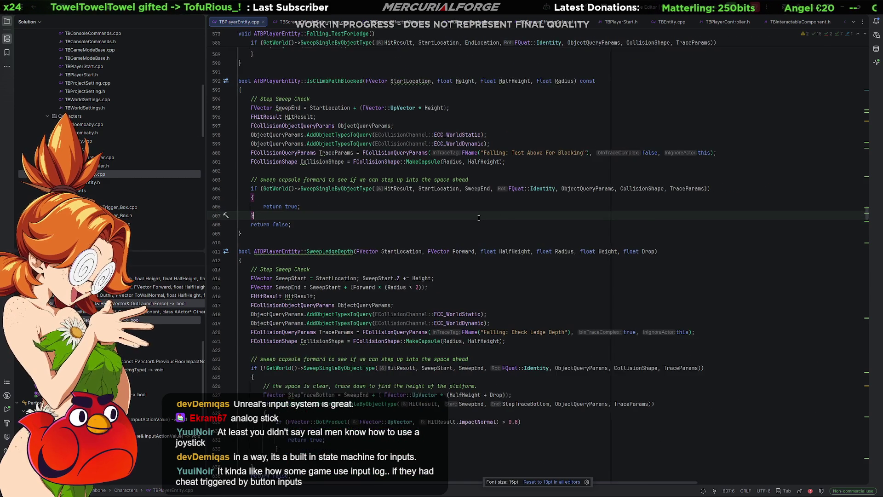
ctrl+scroll(478, 217, down, 1)
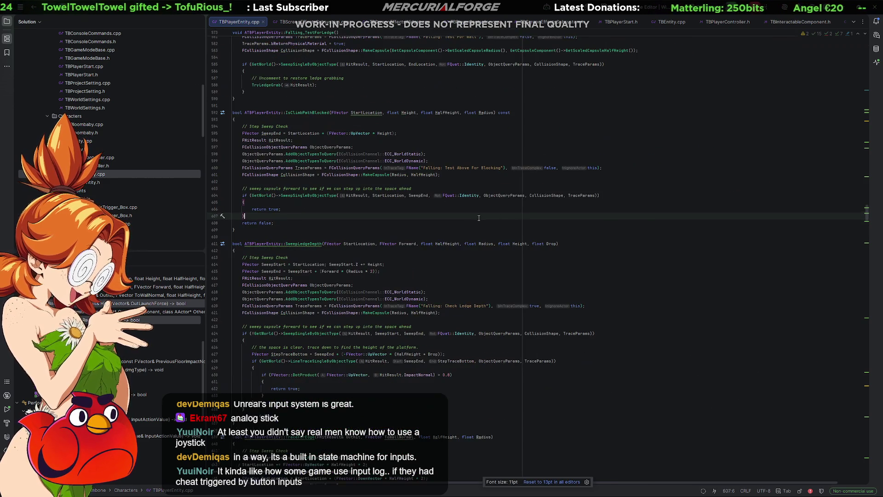
Reset the code font size and scroll TBPlayerEntity.cpp to the movement-state exit handler
click(552, 482)
scroll(428, 279, down, 5)
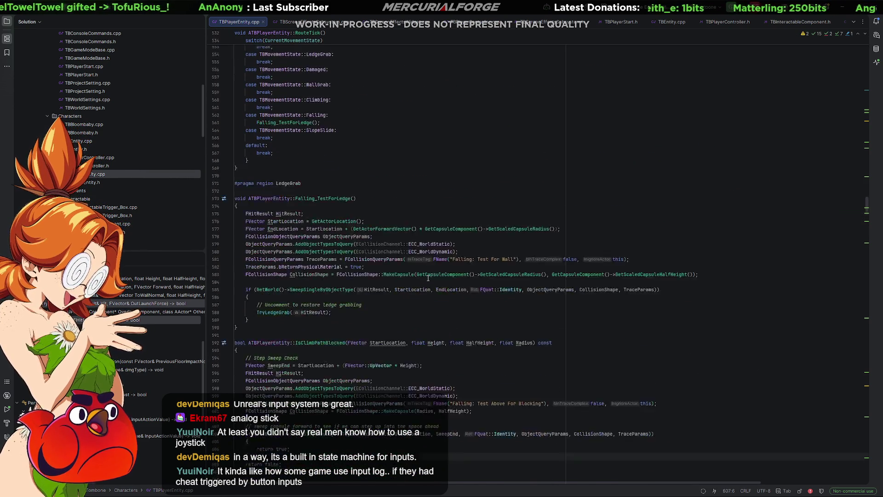
scroll(553, 269, up, 5)
scroll(628, 260, up, 5)
scroll(628, 259, up, 5)
scroll(628, 260, up, 5)
scroll(628, 259, up, 5)
scroll(628, 260, up, 5)
mouse_move(869, 153)
mouse_down()
mouse_move(868, 41)
mouse_move(875, 49)
mouse_up()
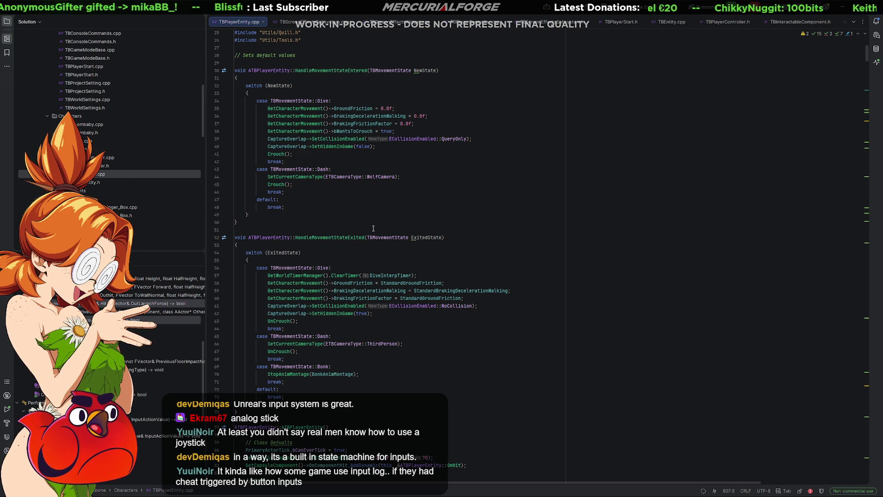
scroll(373, 228, down, 1)
scroll(344, 168, down, 3)
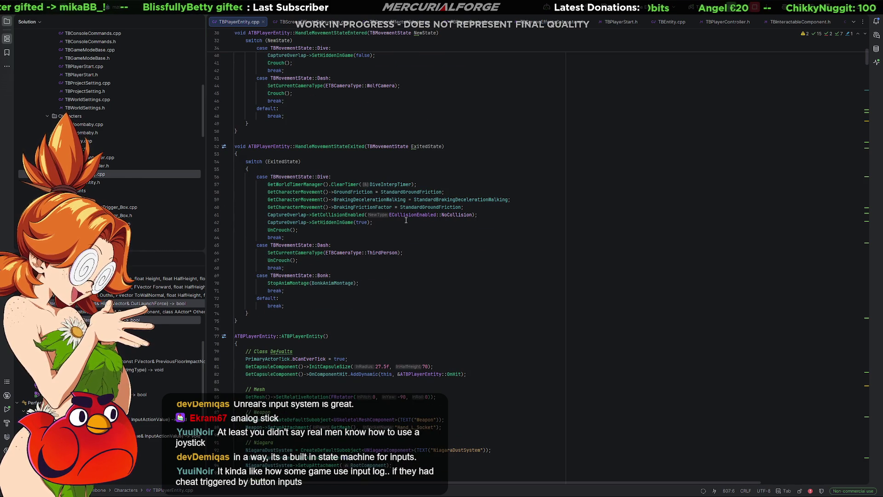
scroll(387, 222, down, 2)
scroll(348, 215, down, 1)
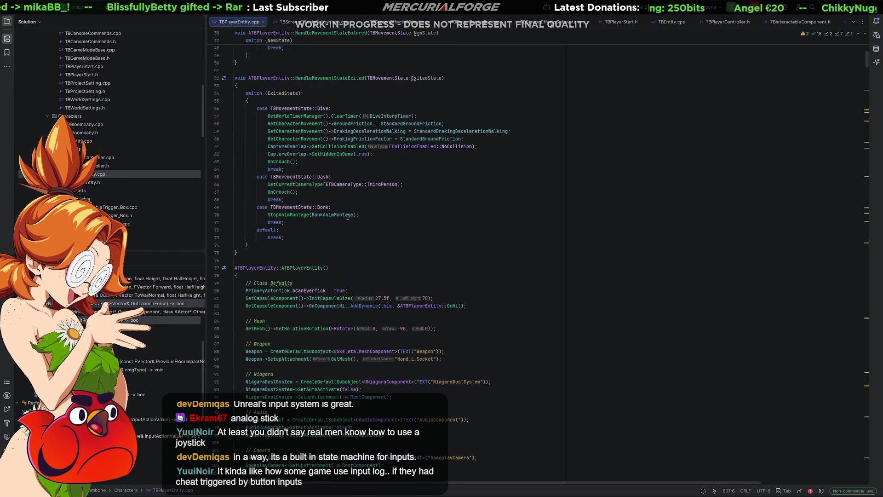
scroll(359, 200, down, 2)
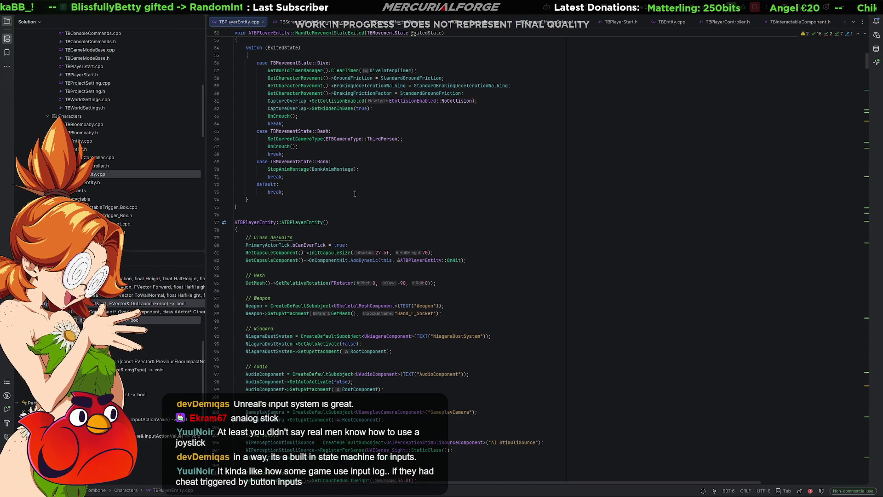
ctrl+scroll(354, 194, up, 4)
ctrl+scroll(387, 207, up, 4)
ctrl+scroll(414, 221, up, 2)
ctrl+scroll(442, 236, up, 4)
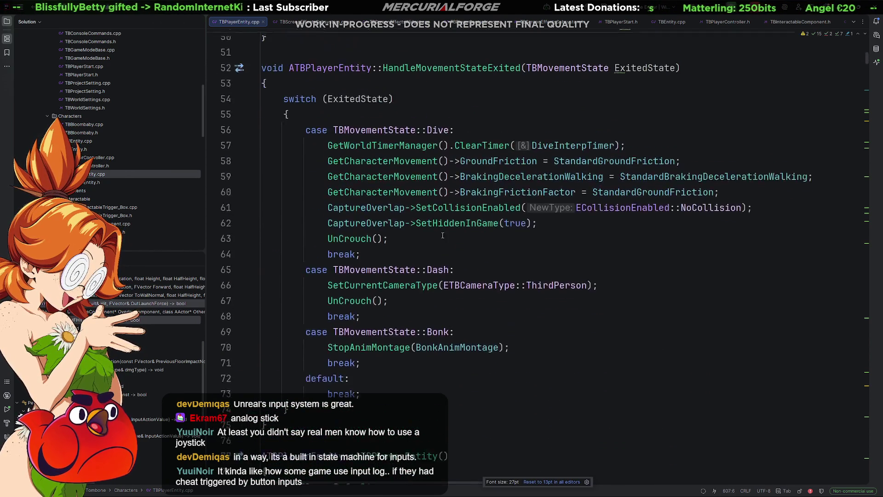
scroll(442, 236, down, 1)
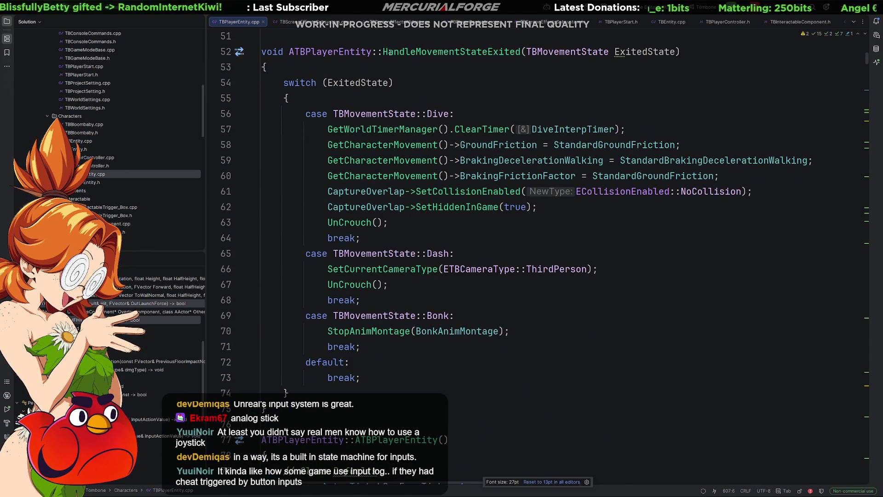
Highlight the Dash camera calls: third-person in HandleMovementStateExited, WolfCamera in HandleMovementStateEntered
drag(383, 52, 499, 52)
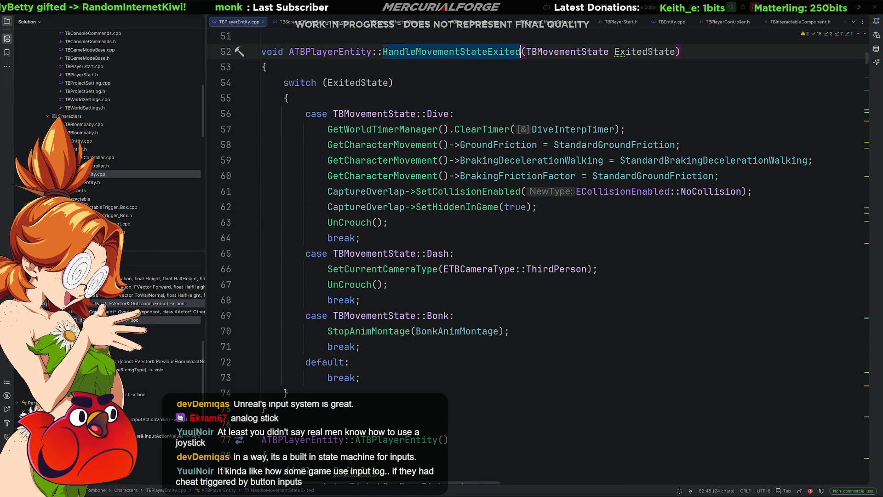
drag(464, 243, 464, 254)
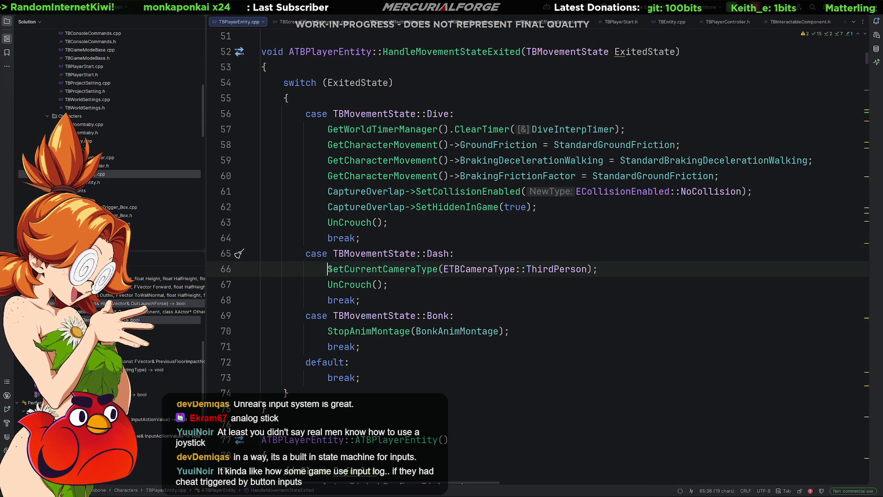
drag(329, 269, 598, 269)
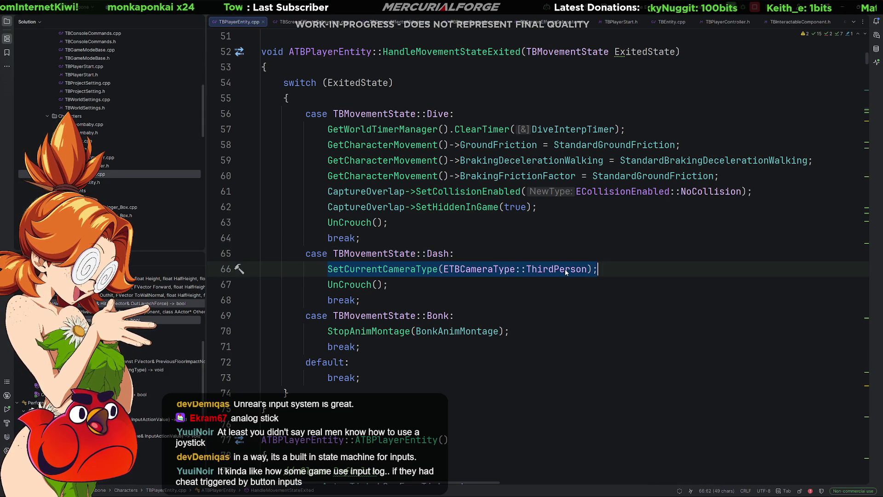
scroll(563, 272, up, 9)
drag(384, 130, 438, 130)
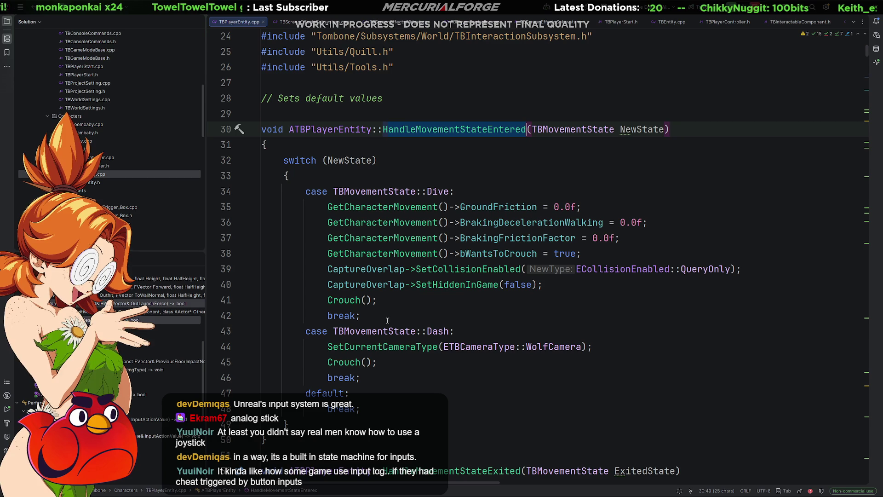
drag(334, 331, 438, 331)
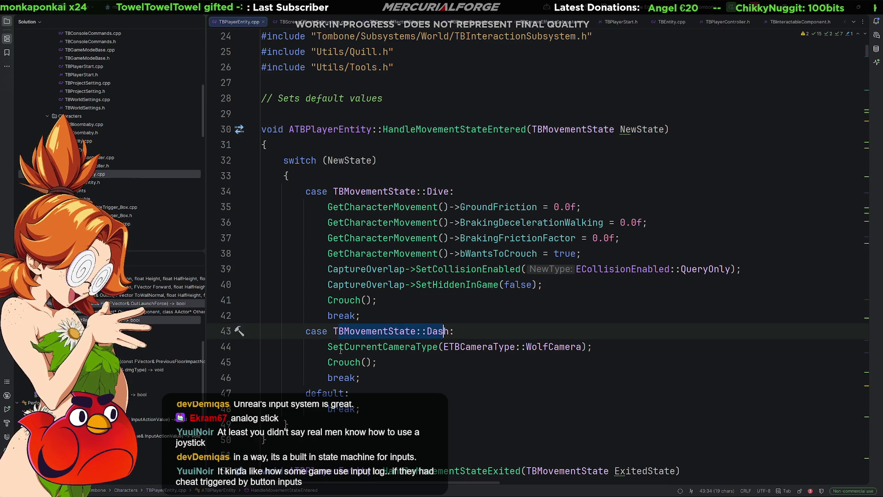
drag(328, 346, 350, 347)
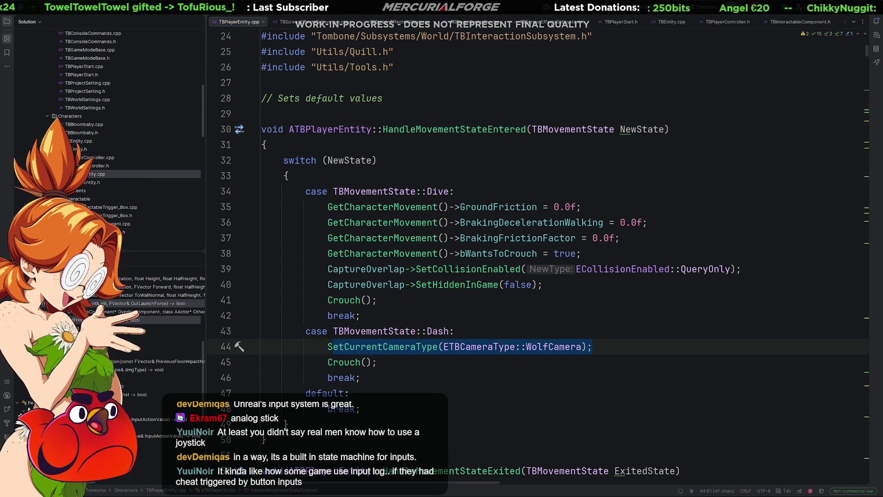
Switch to Unreal, start Play-In-Editor and run the character across the red block
key(alt+Tab)
key(alt+p)
key(s)
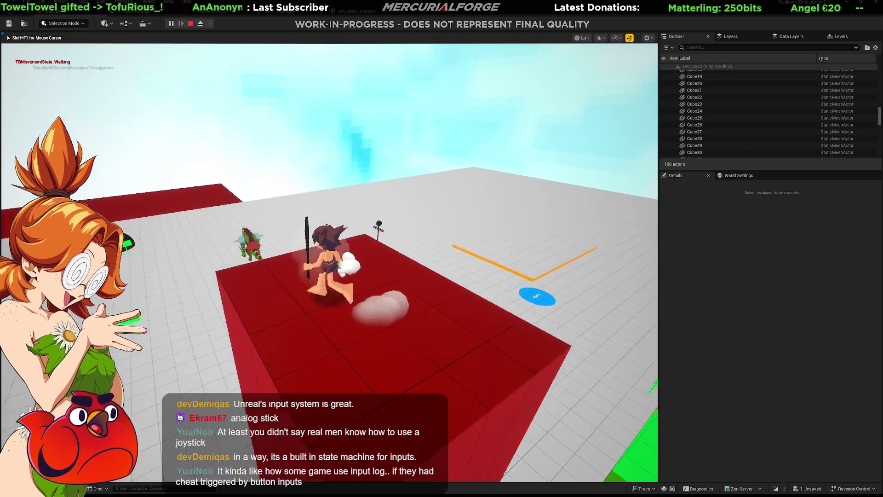
Run the character past the green monster toward the blocks and dash to test the camera
key(w)
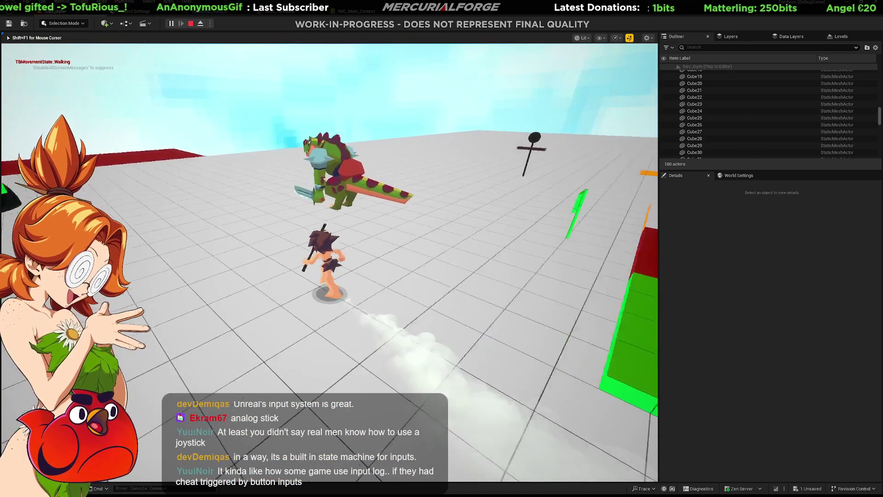
key(w)
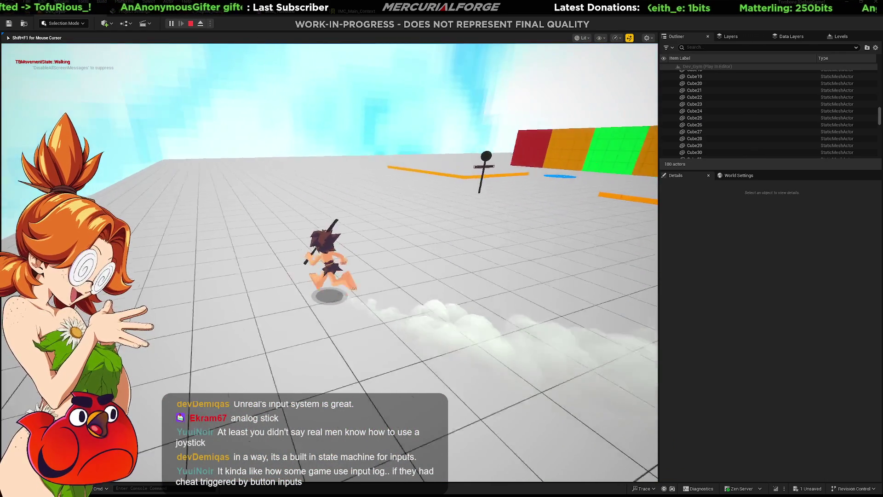
key(w)
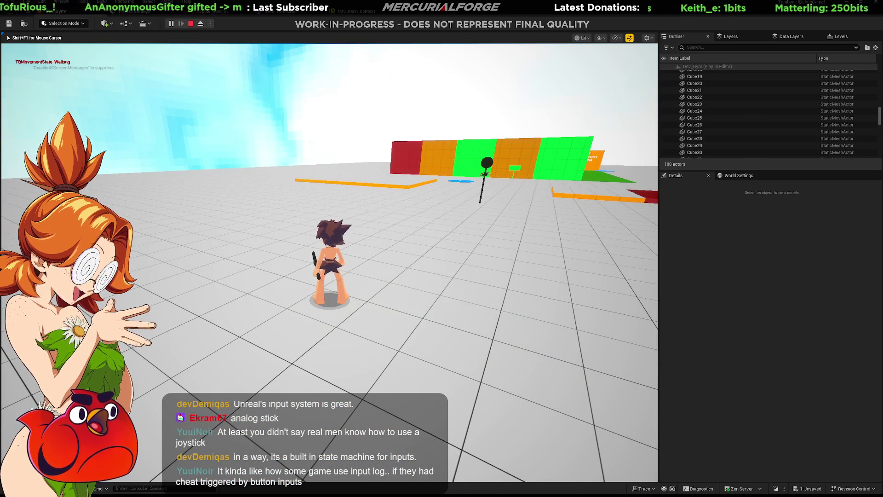
key(shift)
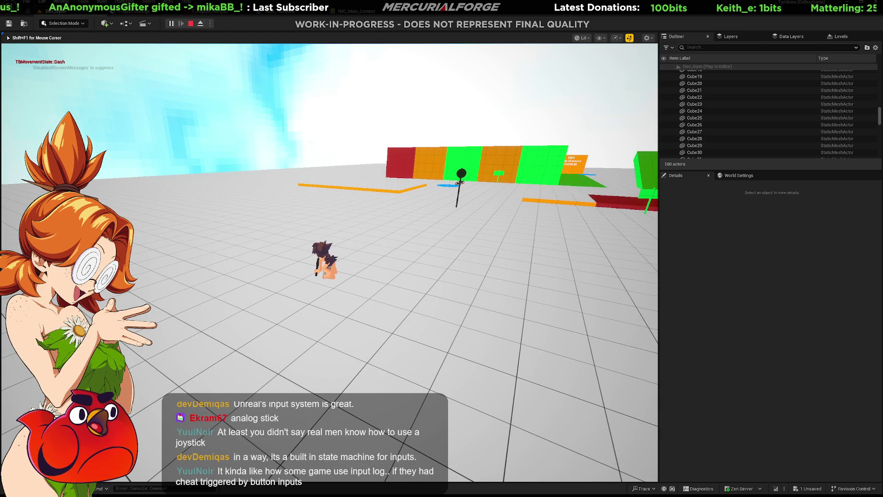
key(w)
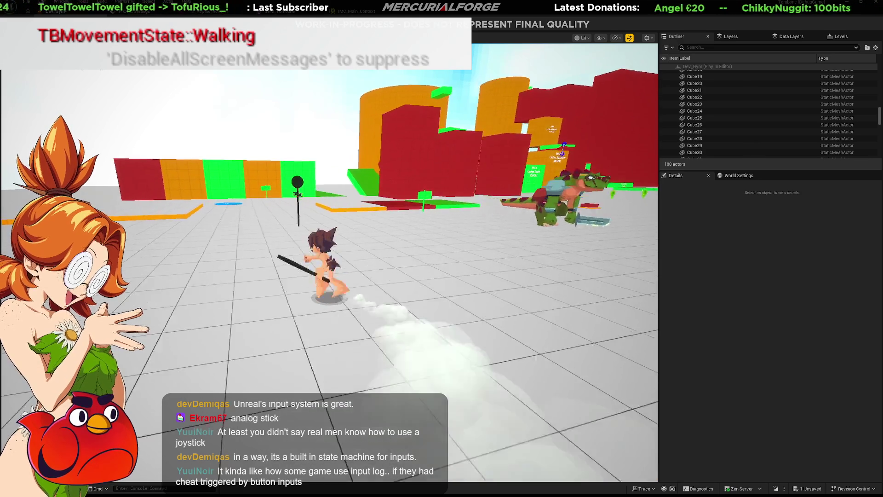
Jump repeatedly, swing the sword, then dive forward several times and get back up
key(space)
key(space)
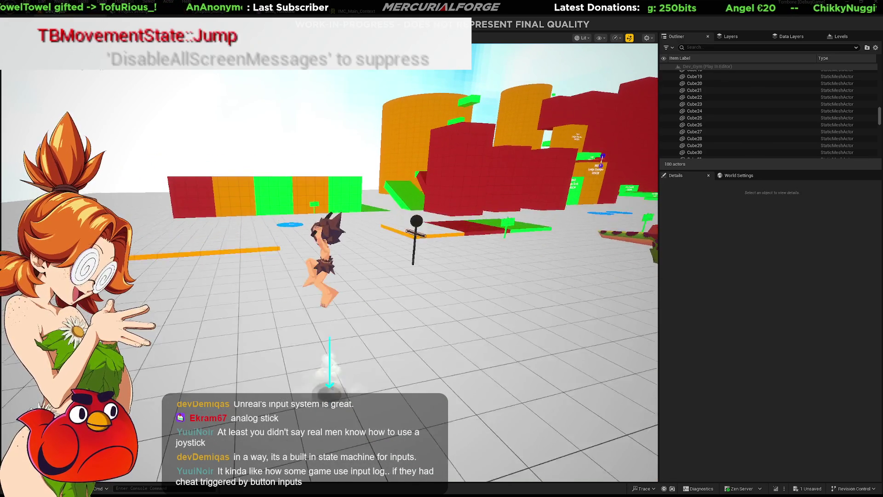
key(space)
key(space)
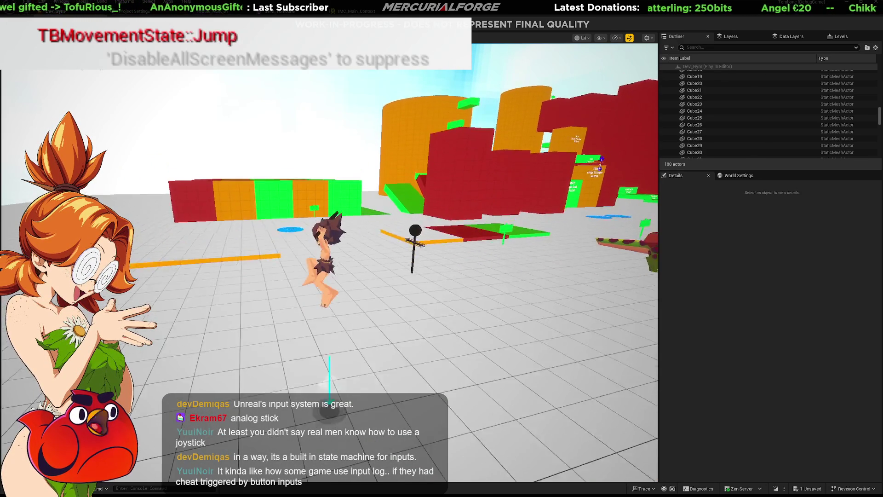
key(space)
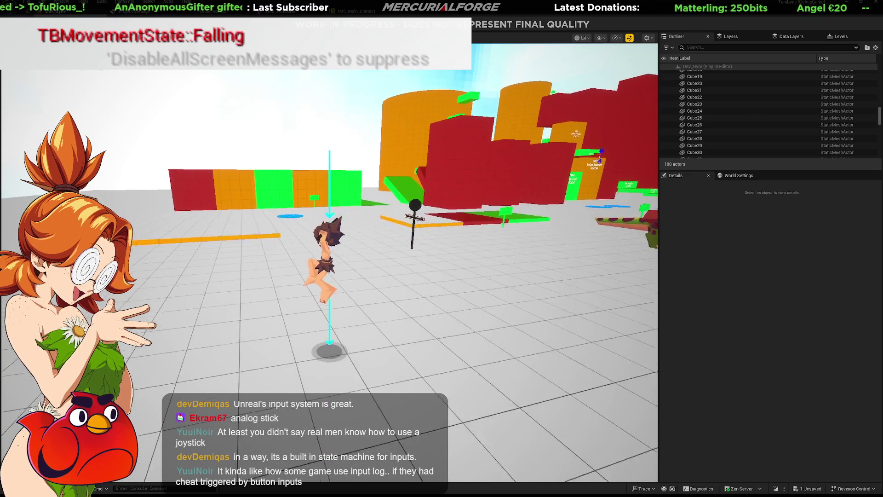
click(329, 263)
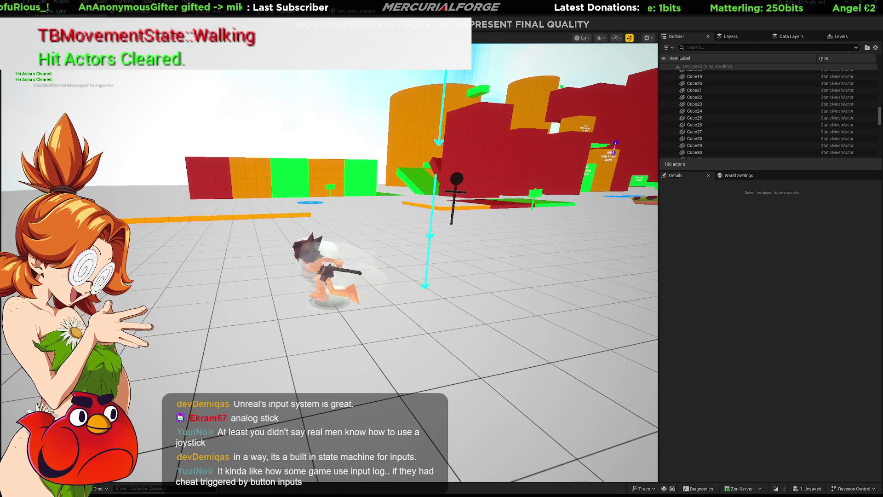
key(shift)
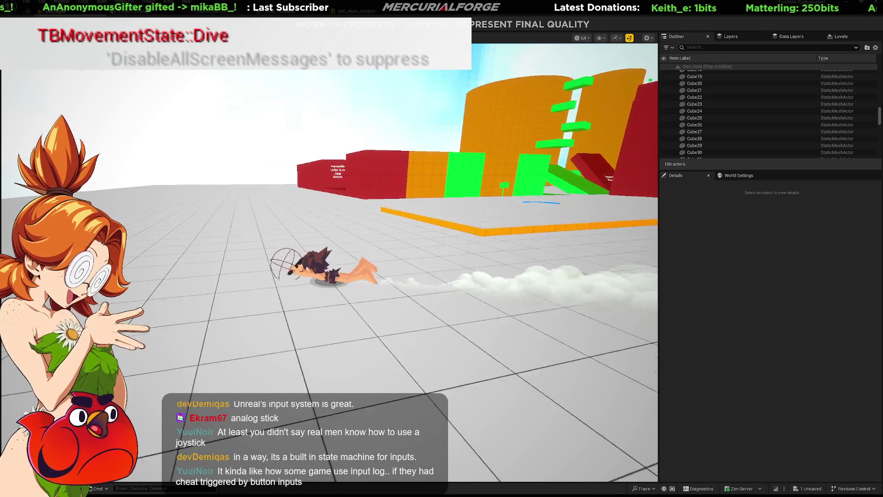
key(shift)
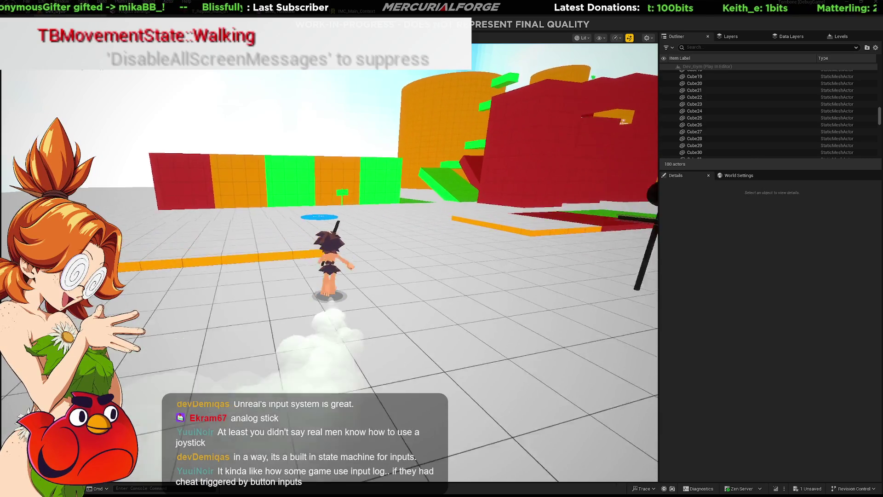
key(shift)
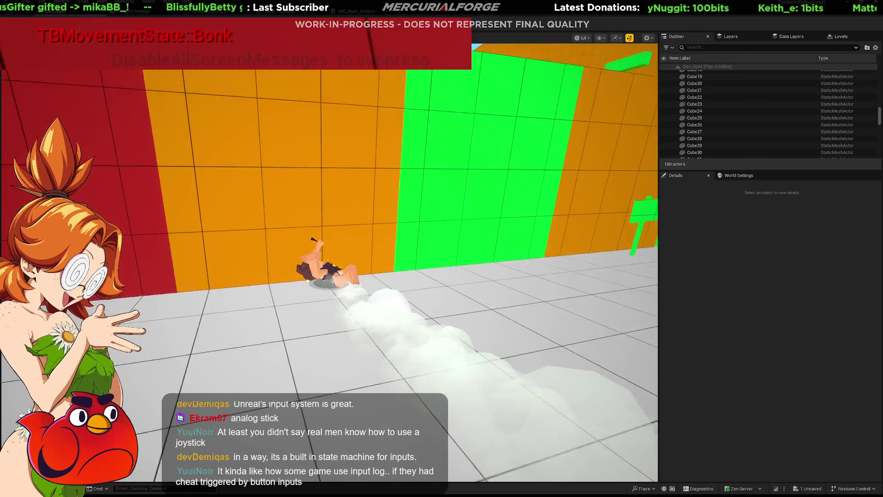
key(space)
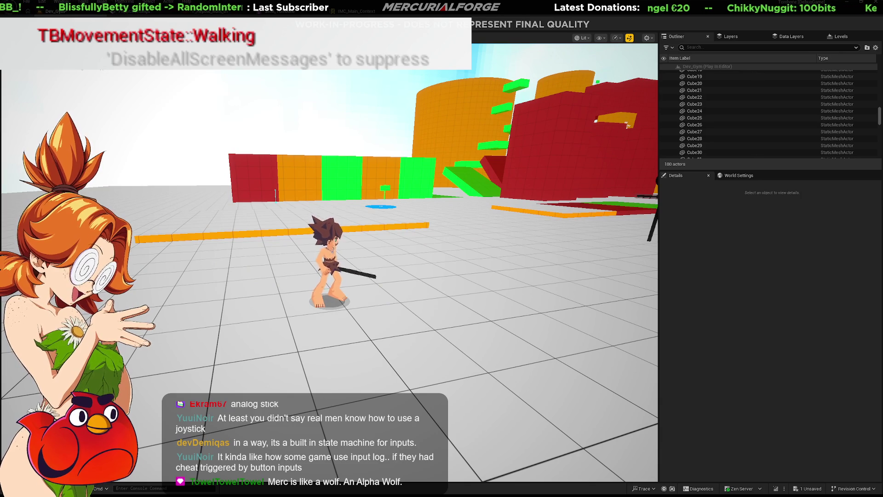
Trigger several dashes in a row and run toward the green enemy
key(shift)
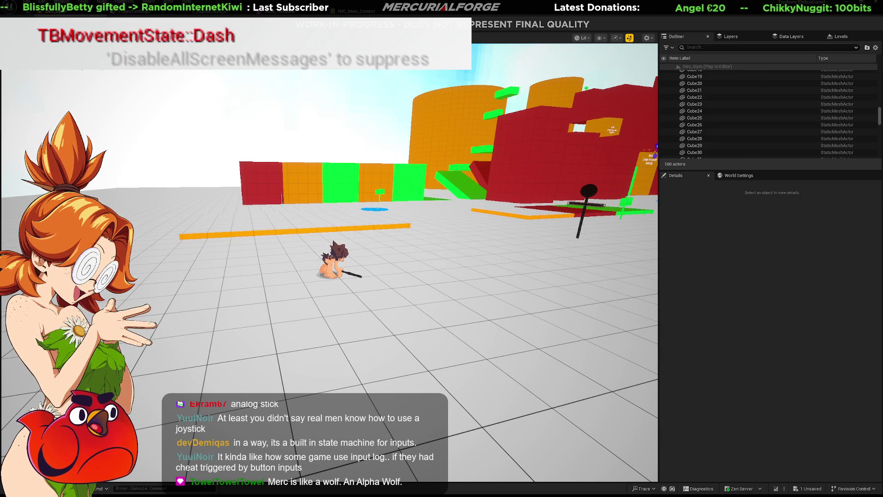
key(shift)
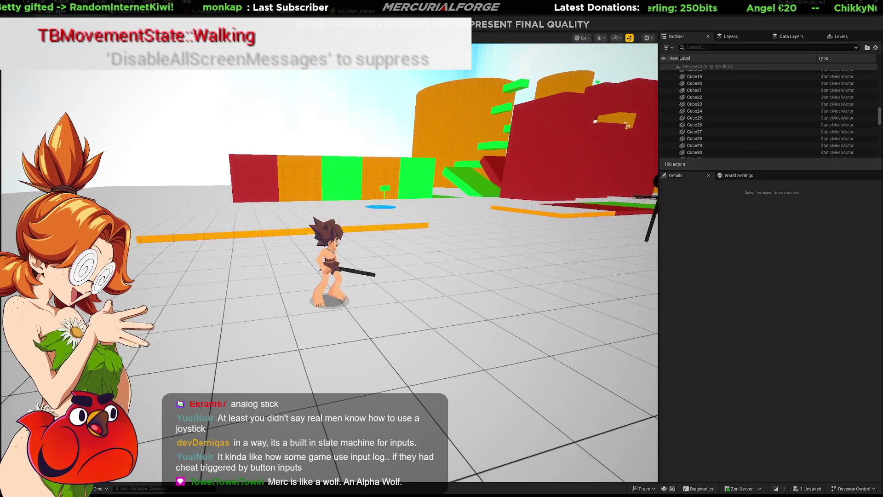
key(shift)
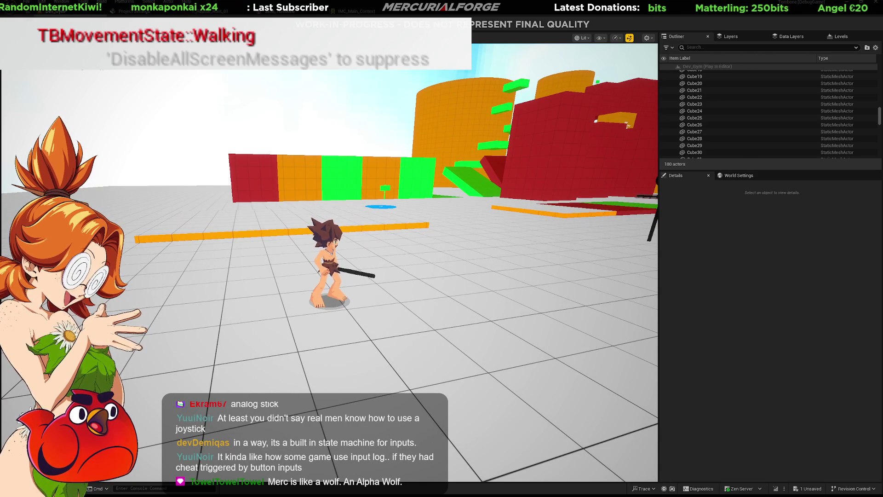
key(shift)
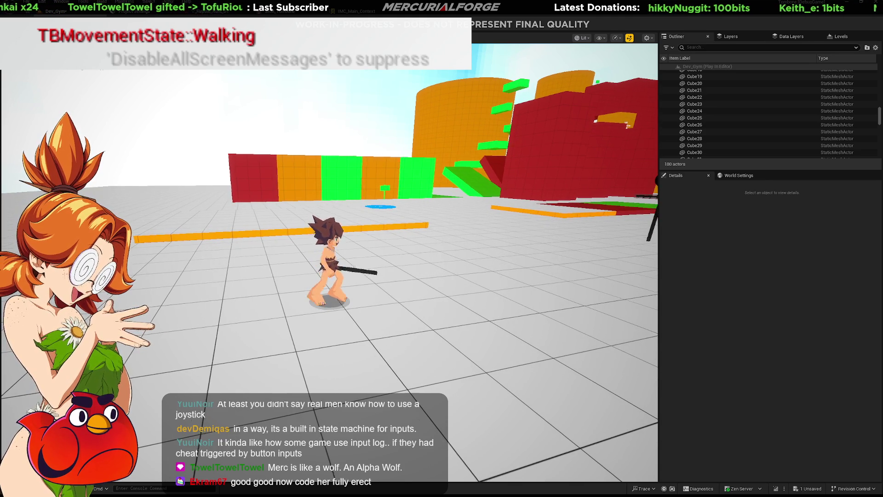
key(space)
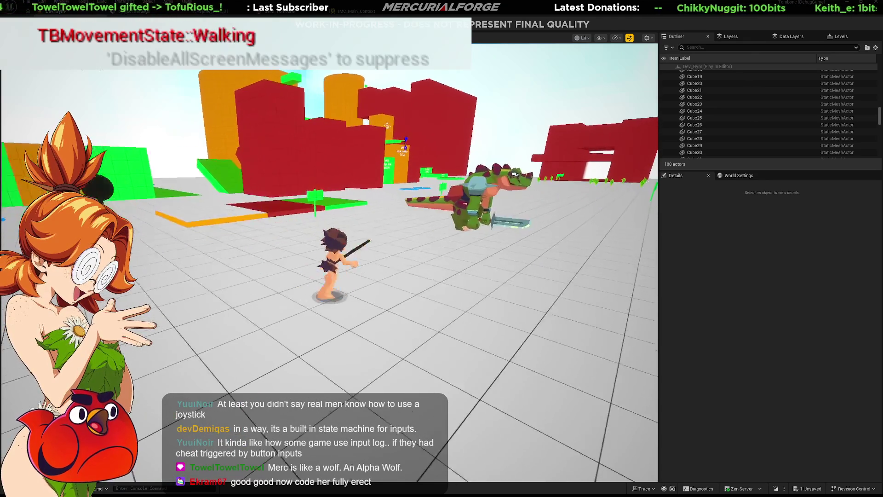
Dive, jump to grab the red ledge, climb onto the platform, then Yeet and dive forward
key(shift)
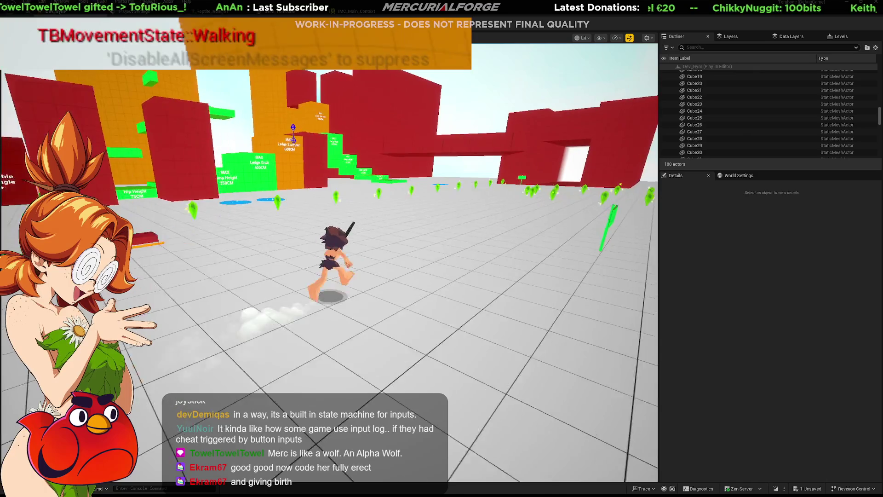
key(space)
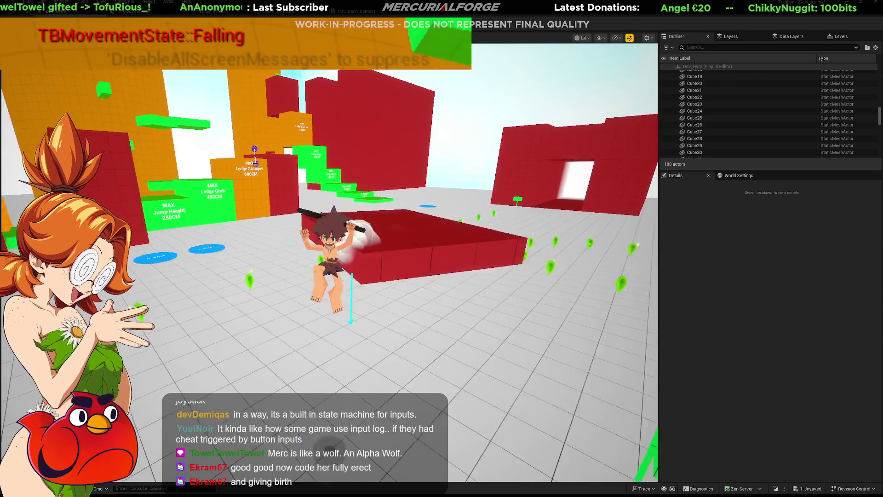
key(space)
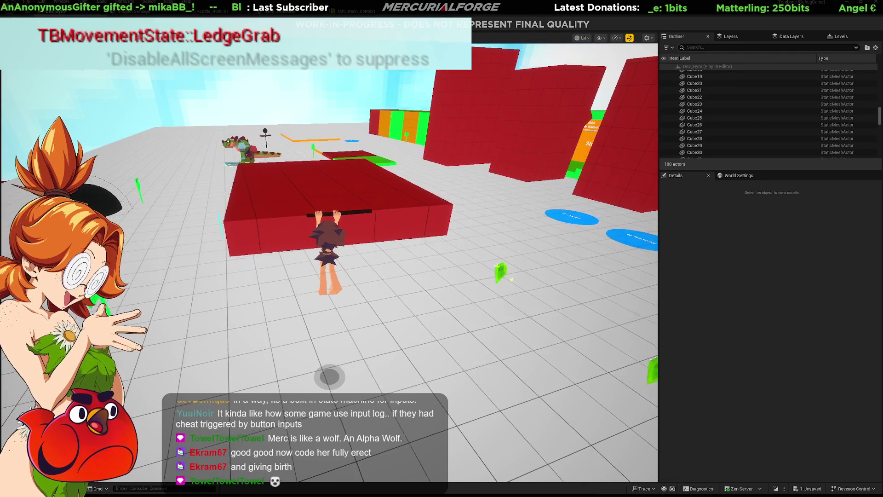
key(space)
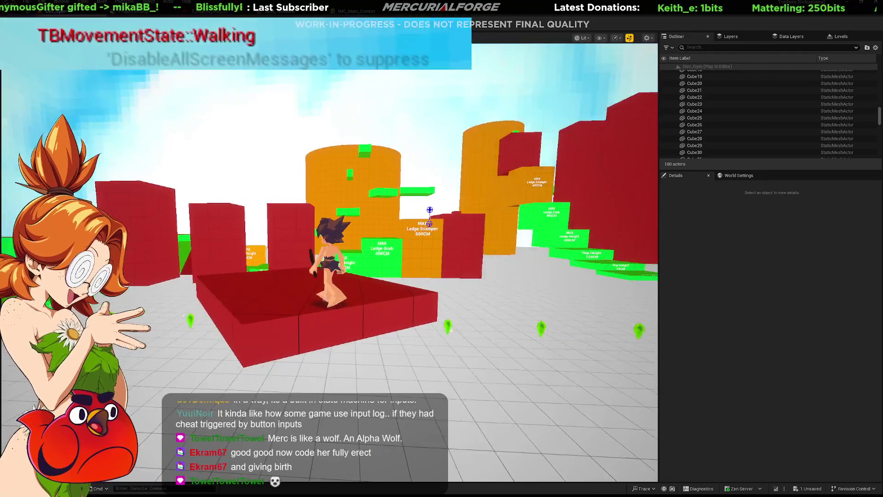
key(shift)
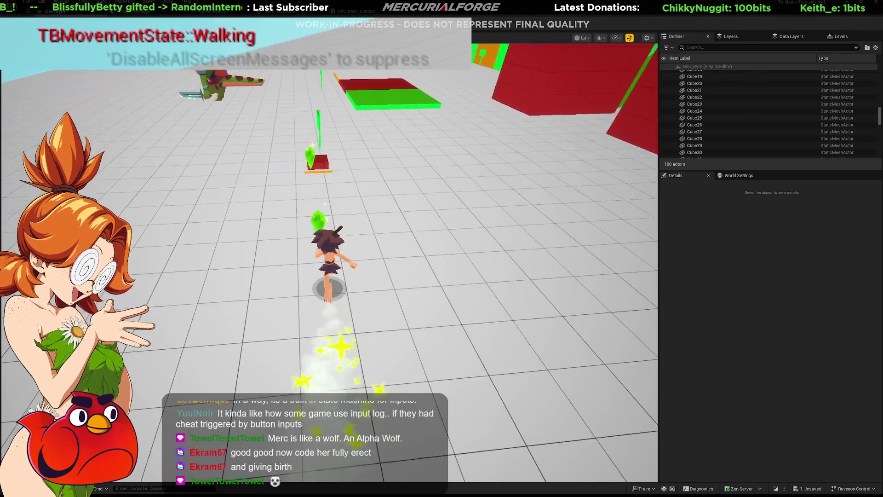
key(ctrl)
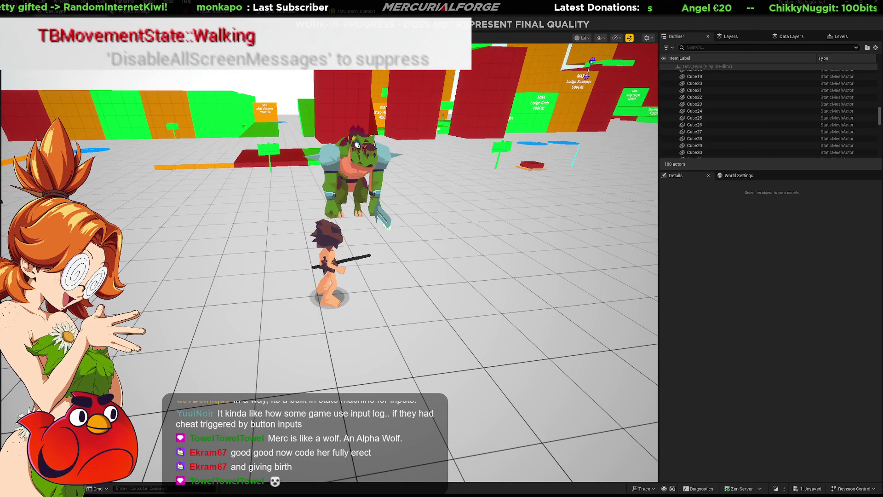
Stop the play session, switch to Rider and open the player entity header file
key(Escape)
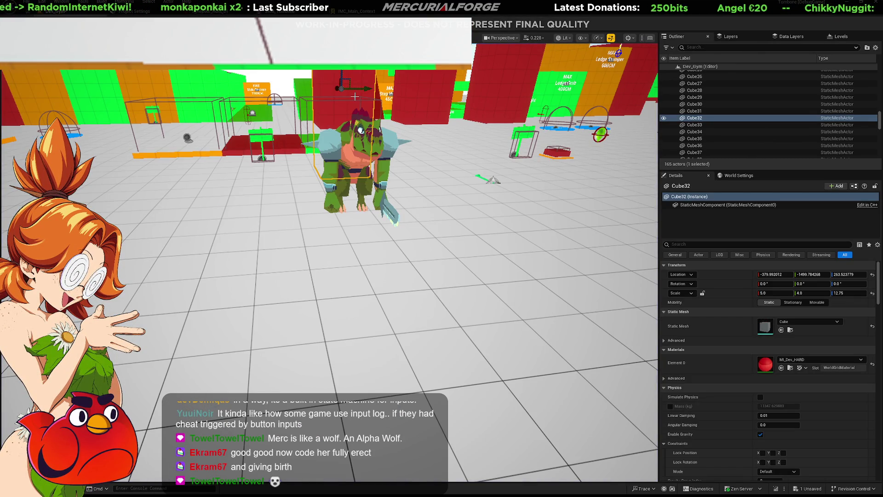
key(alt+Tab)
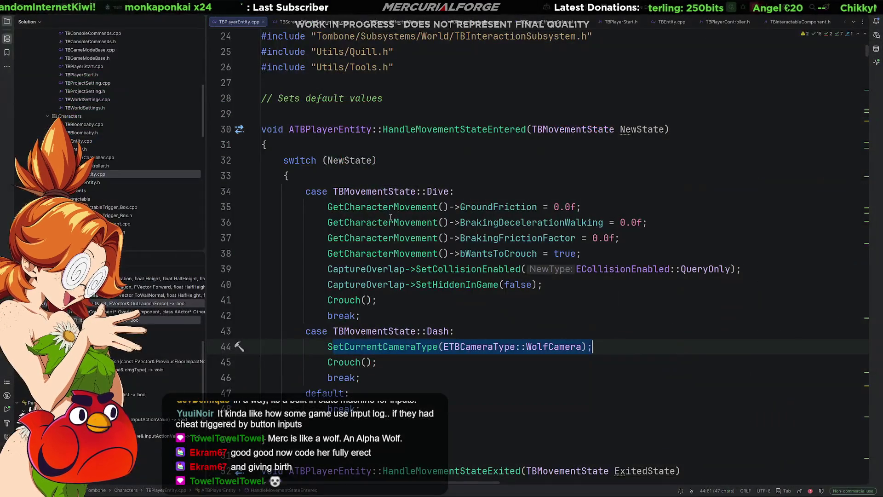
ctrl+scroll(531, 282, down, 5)
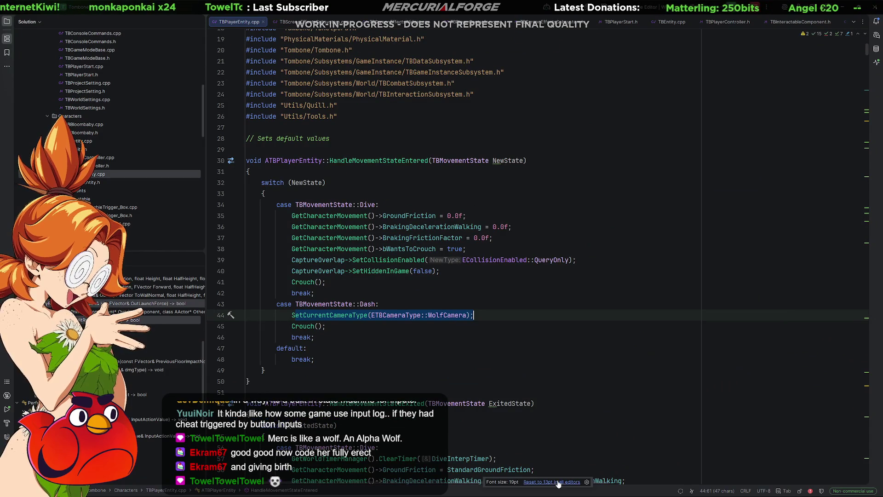
ctrl+scroll(558, 483, down, 4)
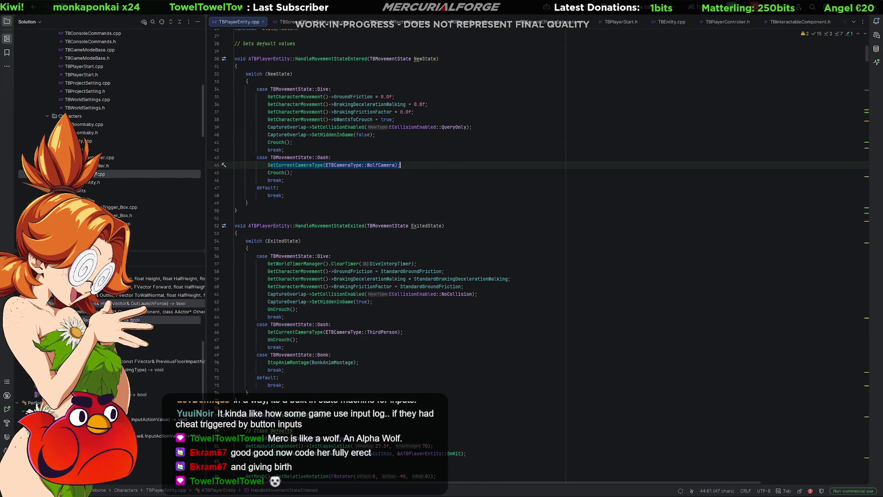
key(alt+o)
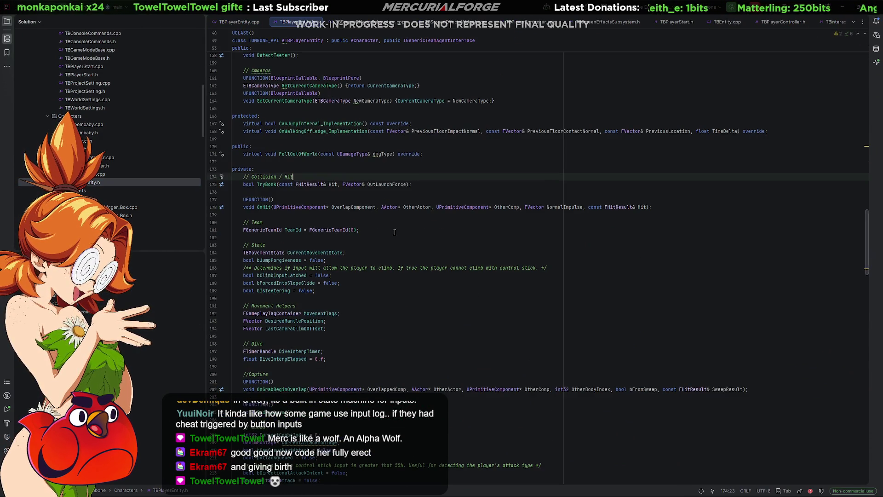
scroll(395, 234, up, 5)
scroll(395, 236, up, 3)
scroll(397, 241, up, 2)
scroll(397, 241, up, 2)
scroll(397, 241, up, 2)
scroll(397, 241, up, 3)
scroll(397, 241, up, 2)
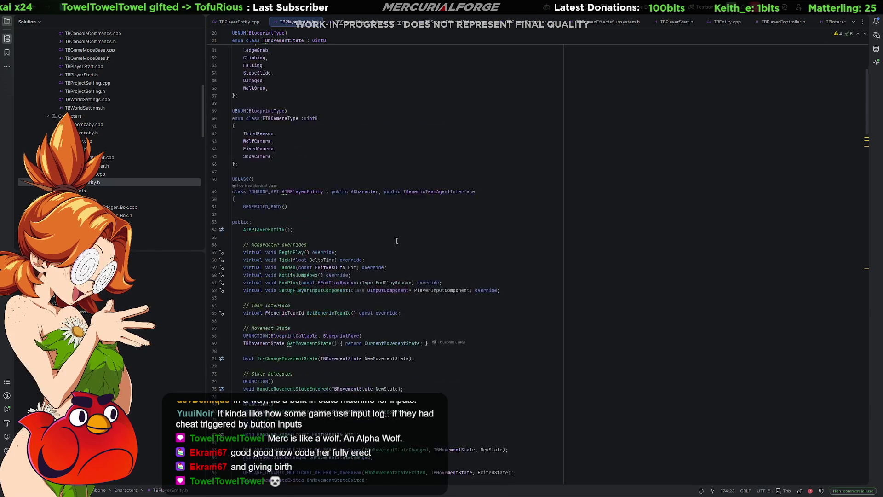
scroll(396, 241, down, 4)
scroll(395, 242, down, 4)
scroll(394, 242, down, 4)
scroll(391, 243, down, 4)
scroll(391, 242, down, 3)
scroll(391, 243, down, 3)
scroll(392, 243, down, 3)
scroll(391, 243, down, 3)
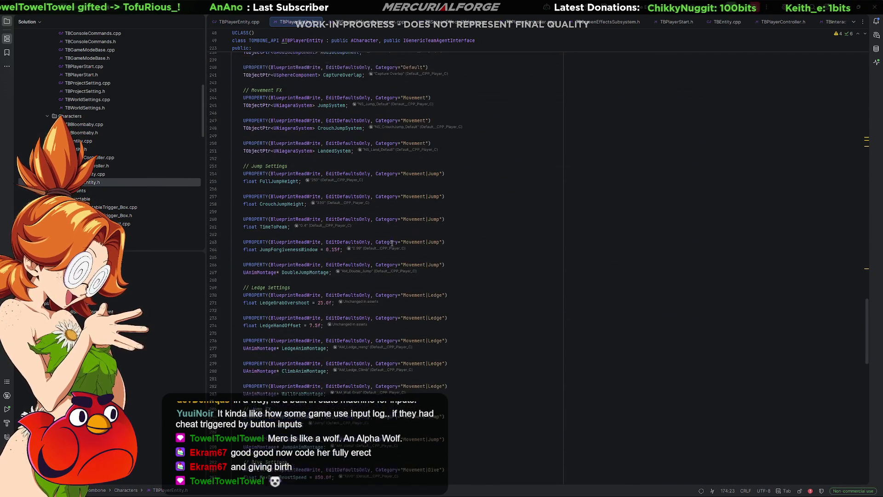
scroll(391, 242, down, 1)
ctrl+scroll(421, 253, up, 3)
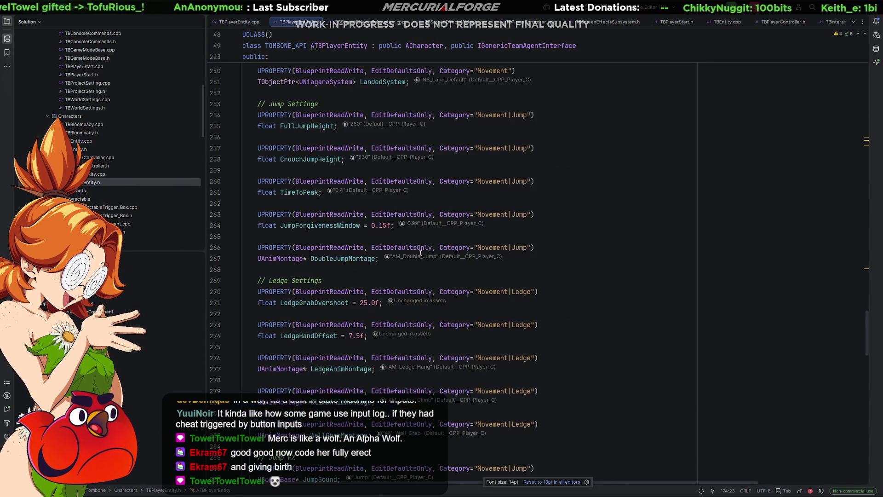
drag(424, 273, 324, 148)
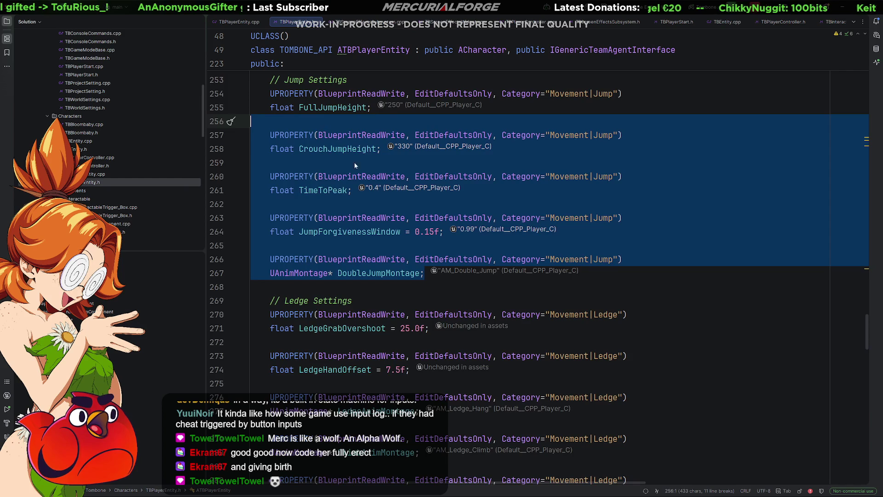
scroll(408, 285, up, 4)
scroll(408, 285, up, 6)
scroll(408, 285, up, 2)
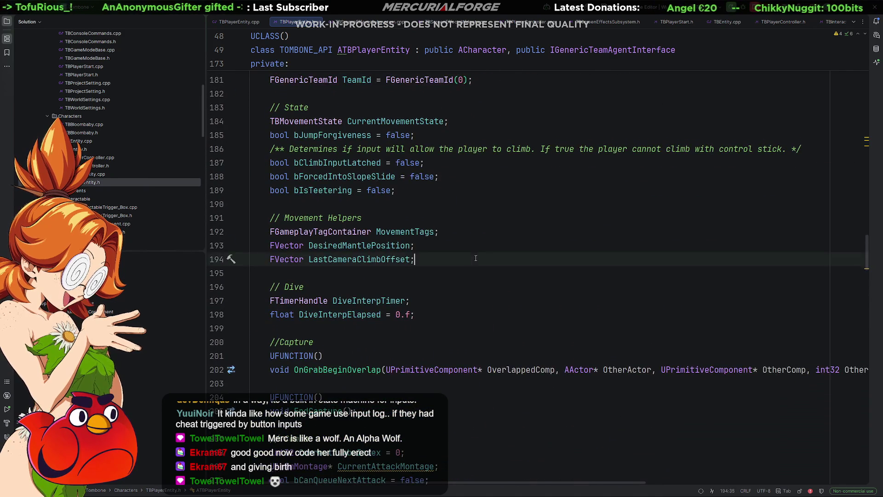
scroll(408, 285, up, 4)
scroll(435, 276, up, 5)
scroll(464, 270, up, 3)
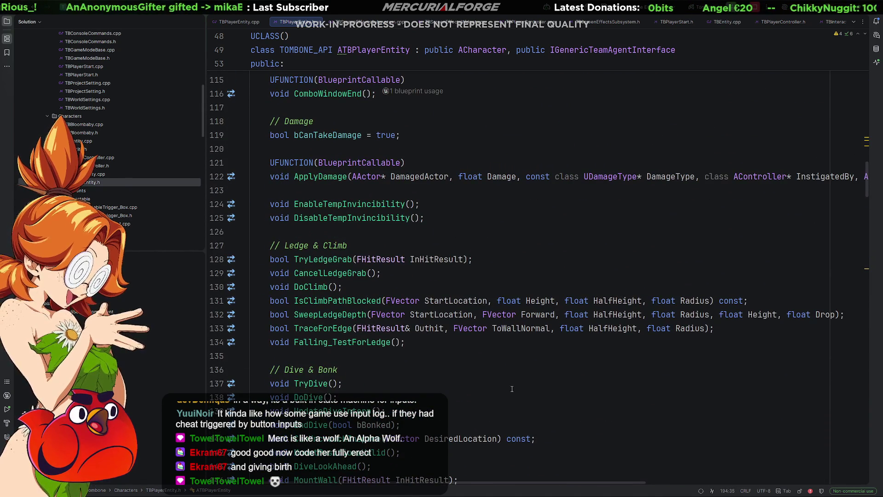
drag(512, 389, 271, 134)
click(334, 121)
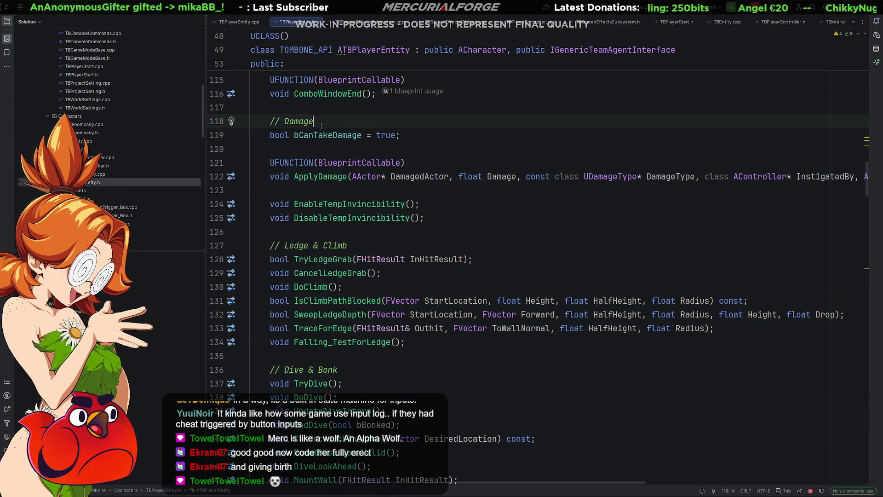
scroll(332, 172, down, 3)
scroll(311, 193, down, 1)
click(270, 204)
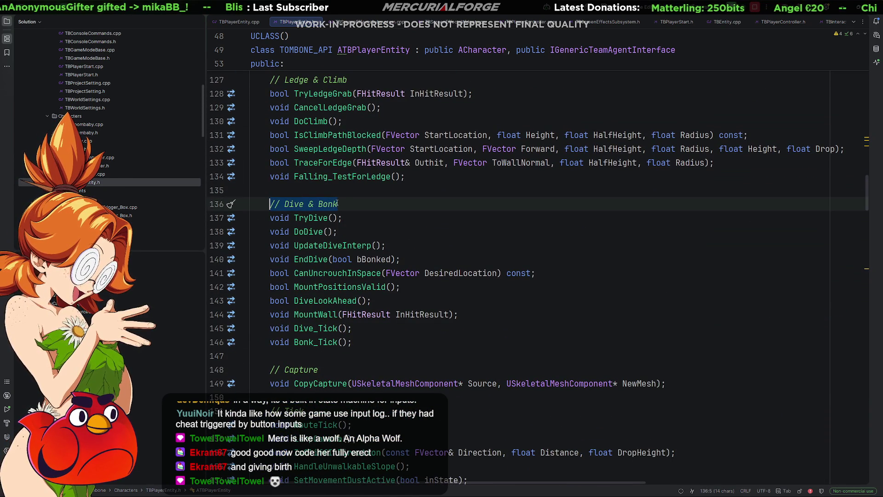
scroll(344, 201, up, 2)
scroll(344, 201, up, 1)
click(347, 185)
key(shift+Home)
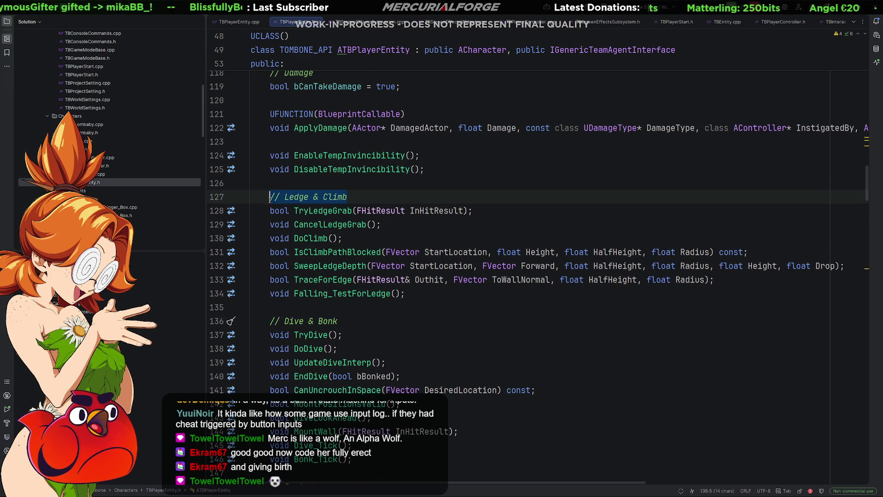
scroll(365, 245, down, 6)
scroll(366, 245, down, 1)
click(302, 238)
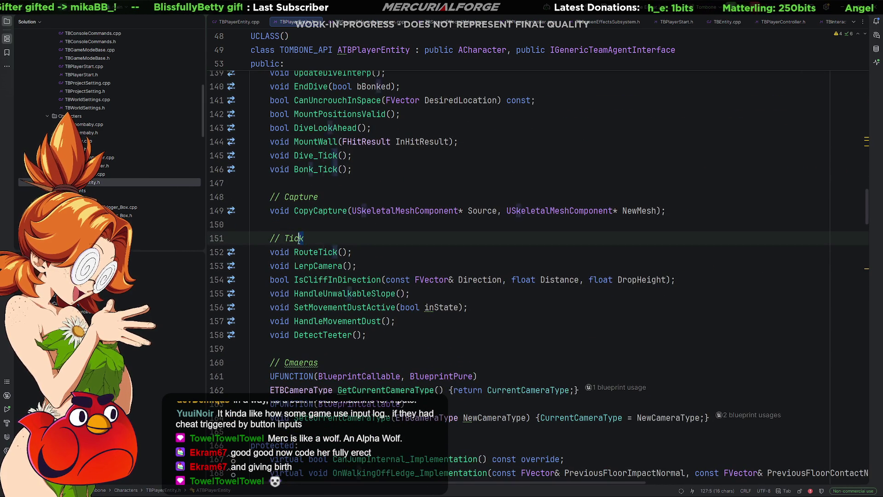
scroll(304, 238, down, 1)
scroll(304, 238, down, 2)
click(283, 238)
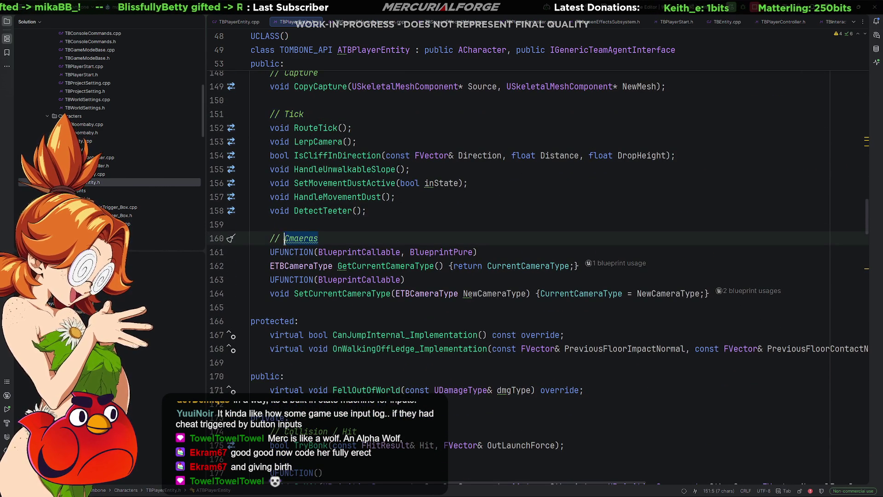
scroll(349, 249, up, 3)
scroll(349, 250, up, 4)
scroll(348, 250, up, 3)
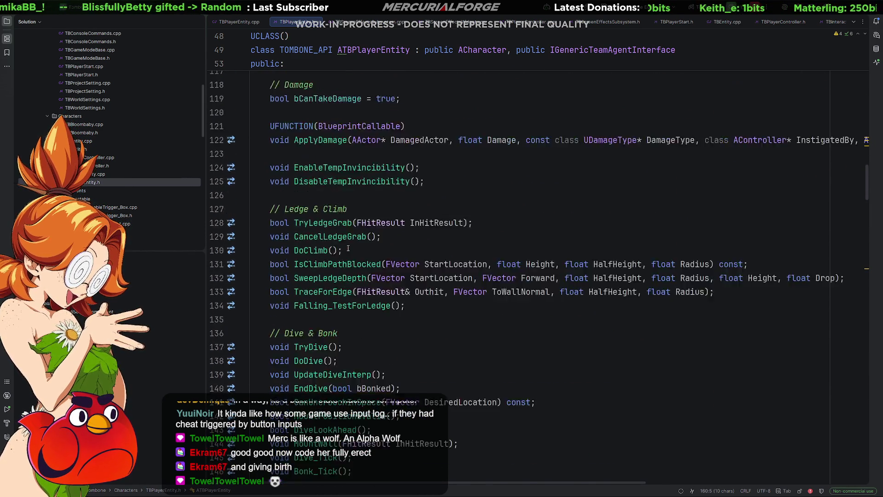
scroll(349, 249, up, 5)
scroll(348, 249, up, 4)
scroll(349, 249, down, 1)
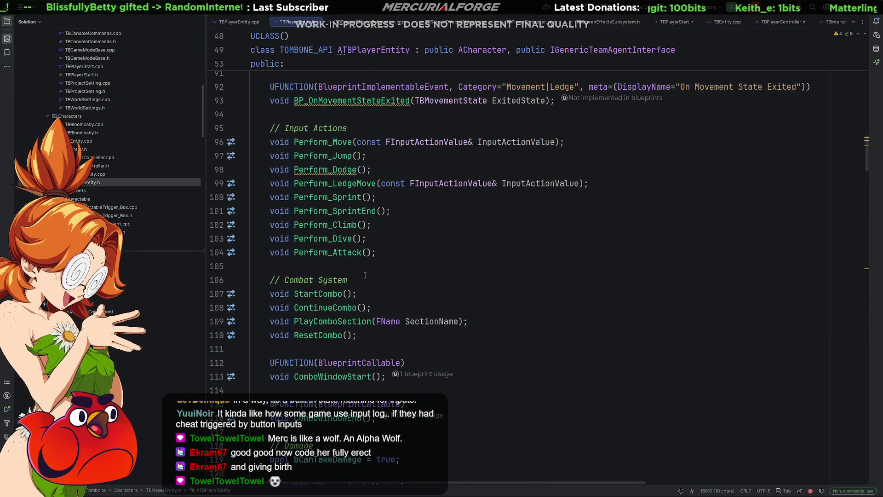
click(283, 280)
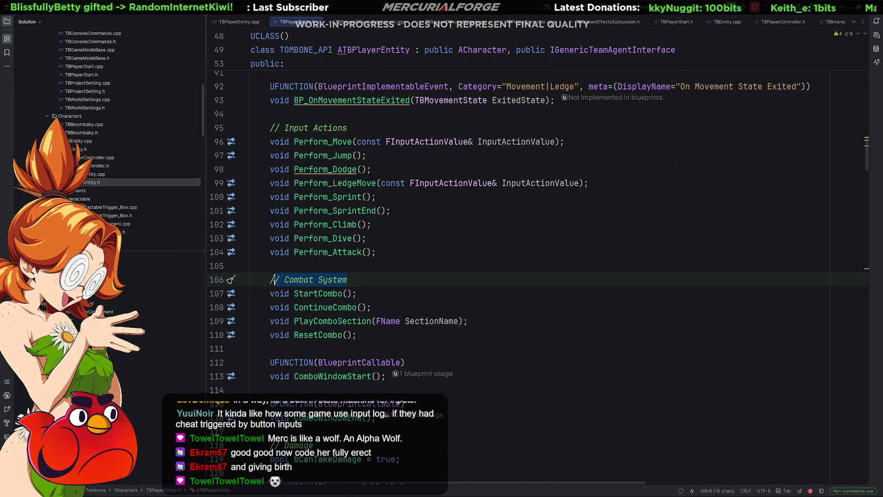
click(299, 128)
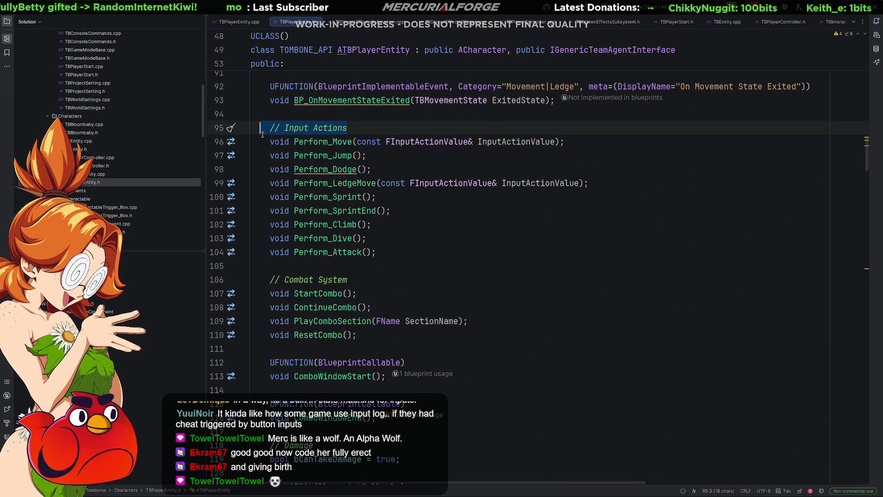
ctrl+scroll(386, 183, down, 2)
ctrl+scroll(563, 440, down, 2)
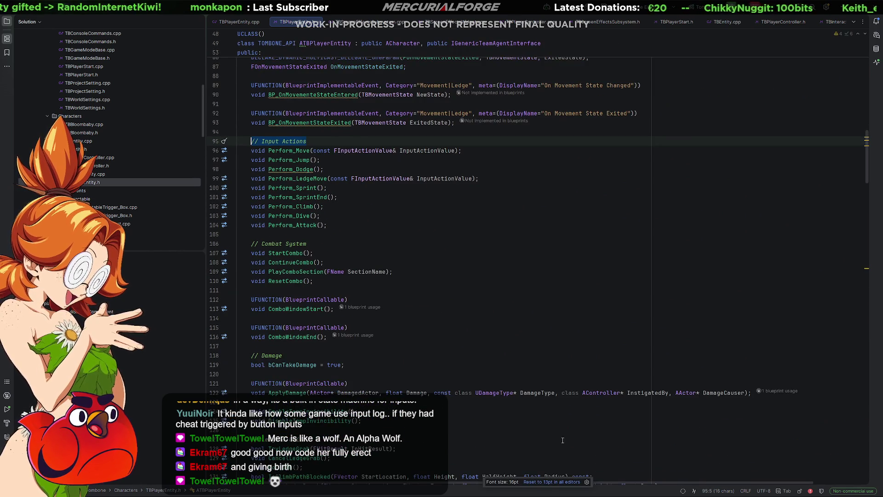
click(551, 482)
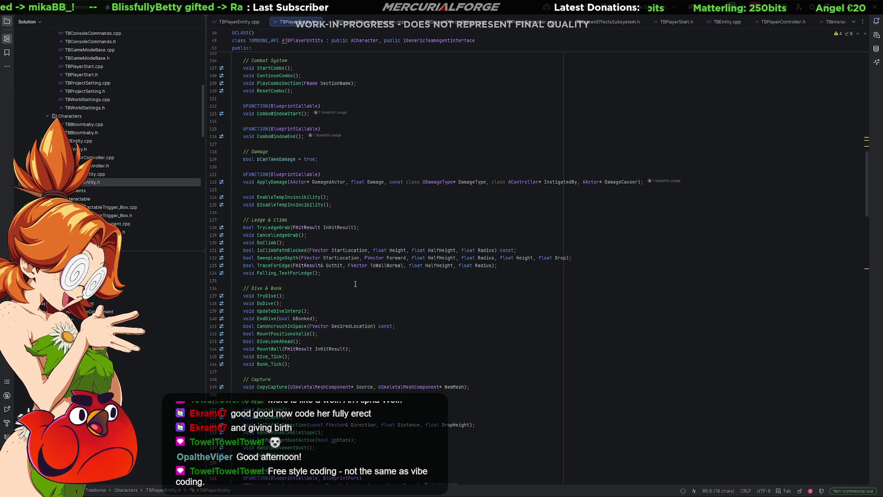
click(364, 273)
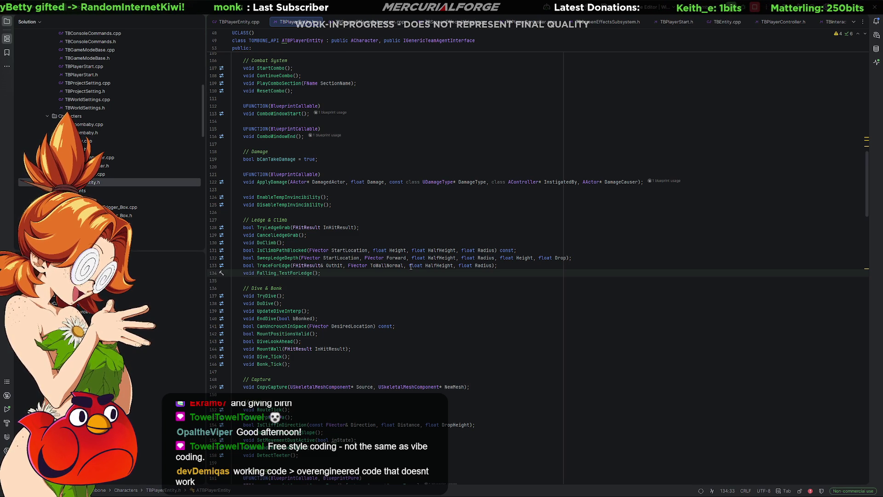
scroll(369, 265, down, 10)
scroll(366, 276, down, 10)
scroll(359, 290, down, 10)
scroll(352, 302, down, 10)
scroll(352, 302, down, 10)
scroll(387, 324, down, 10)
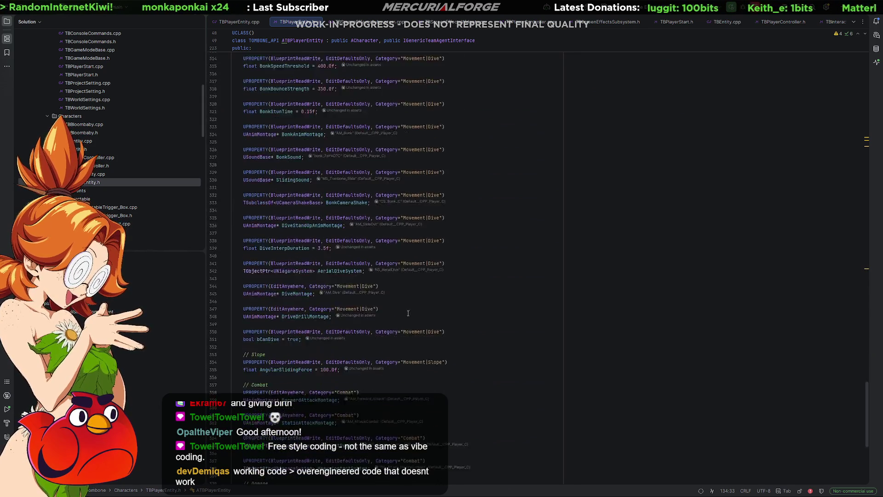
scroll(421, 346, down, 10)
scroll(440, 357, up, 5)
scroll(414, 331, up, 5)
scroll(380, 311, up, 5)
drag(239, 389, 276, 103)
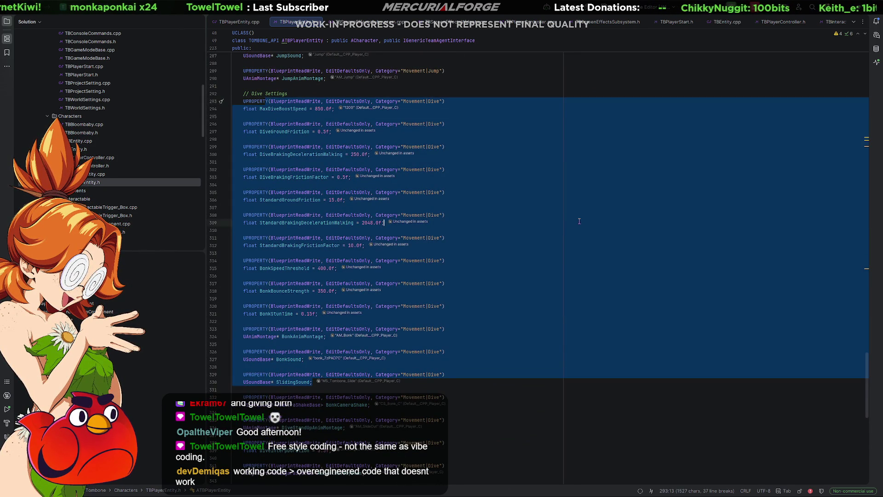
scroll(546, 251, up, 3)
scroll(546, 251, up, 3)
click(519, 275)
scroll(519, 276, up, 5)
scroll(517, 273, up, 5)
scroll(516, 271, up, 5)
scroll(513, 268, up, 5)
scroll(513, 268, up, 5)
scroll(513, 267, up, 5)
scroll(513, 267, up, 5)
scroll(513, 267, up, 5)
scroll(513, 267, up, 3)
scroll(510, 267, up, 3)
scroll(508, 266, down, 2)
scroll(492, 262, down, 5)
scroll(493, 263, down, 6)
scroll(492, 263, down, 2)
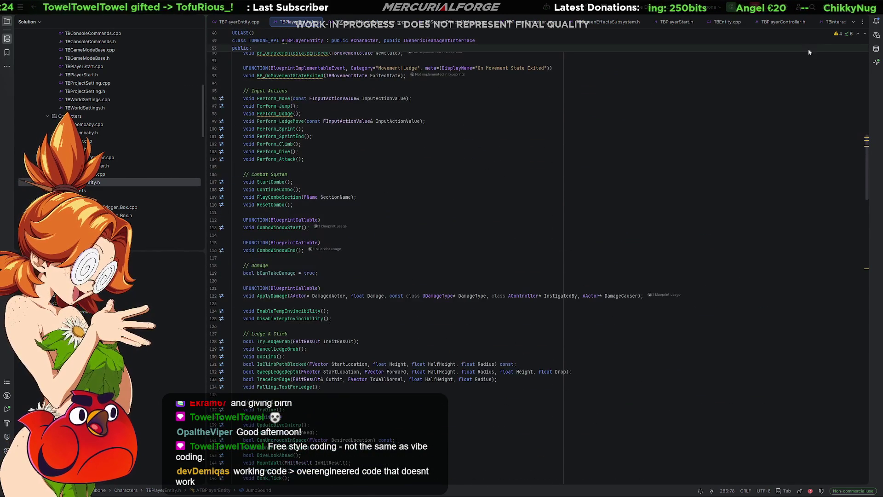
key(alt+Tab)
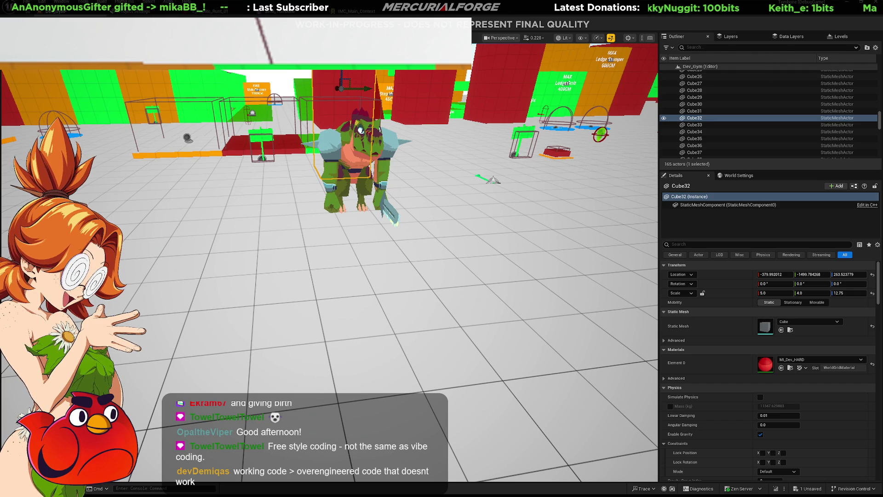
Glance at the Reptile_Grunt in Blender, then enter game view and fly toward the red cube
key(alt+Tab)
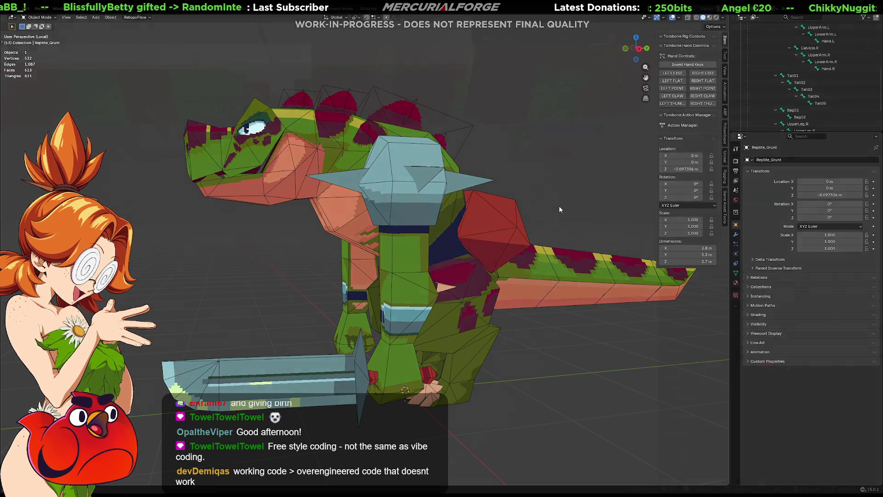
key(g)
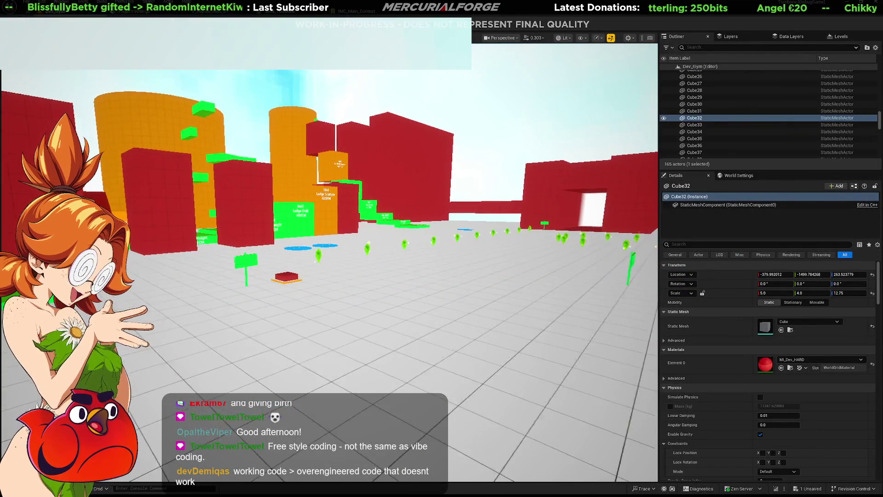
key(w)
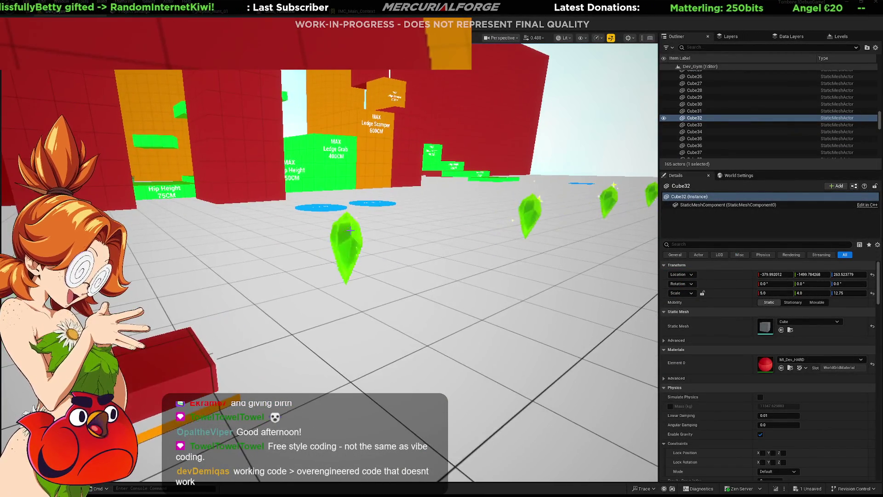
Select BP_Pickup94's FB_Yupa component and reset its Sprite Color to default white in the blueprint
click(338, 252)
key(g)
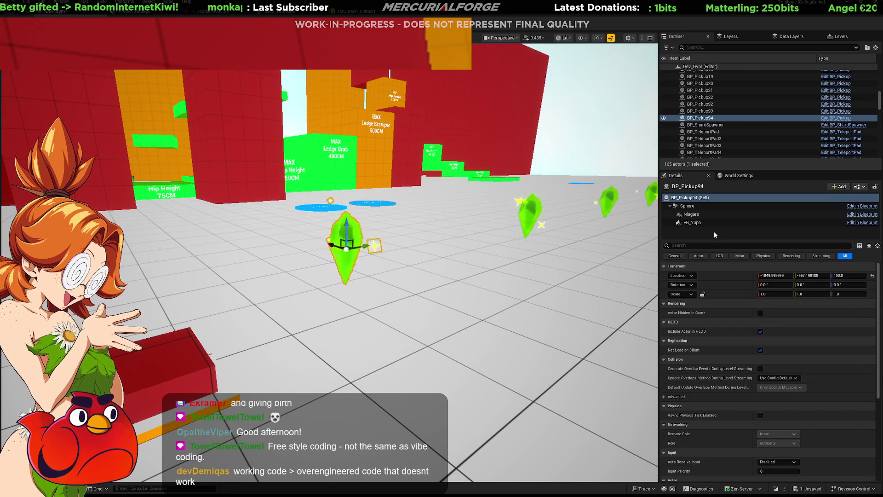
click(705, 223)
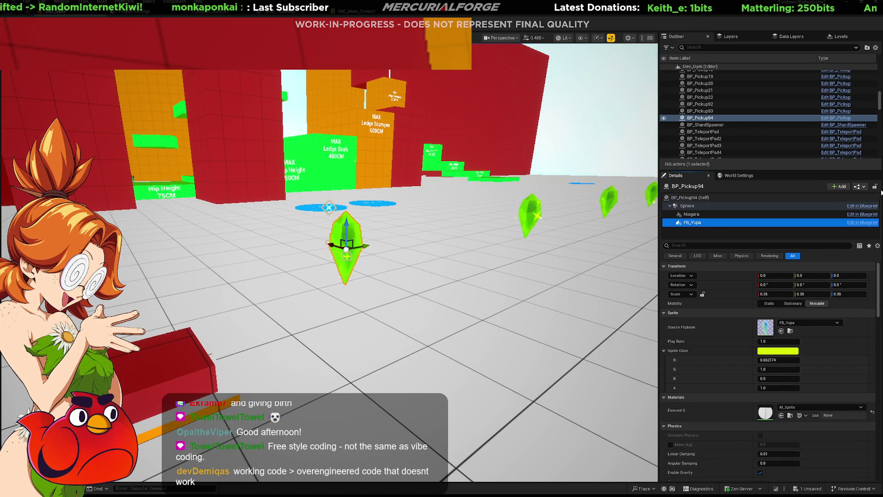
click(839, 120)
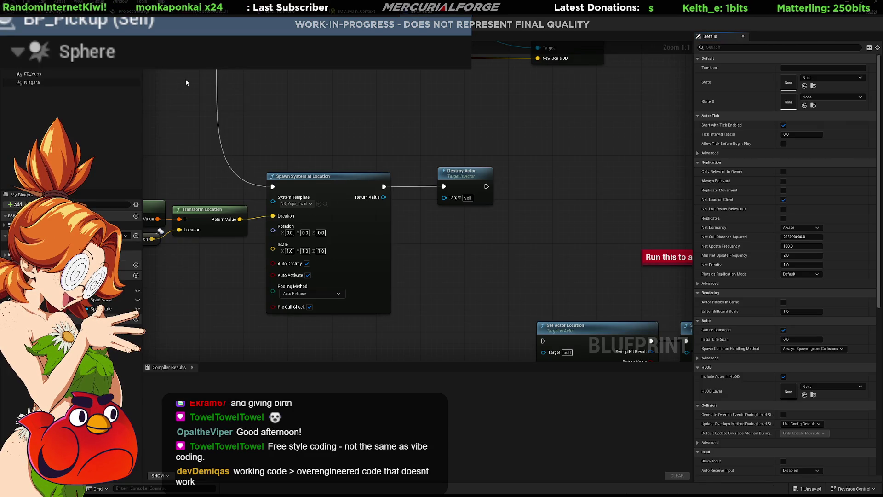
click(78, 47)
click(32, 75)
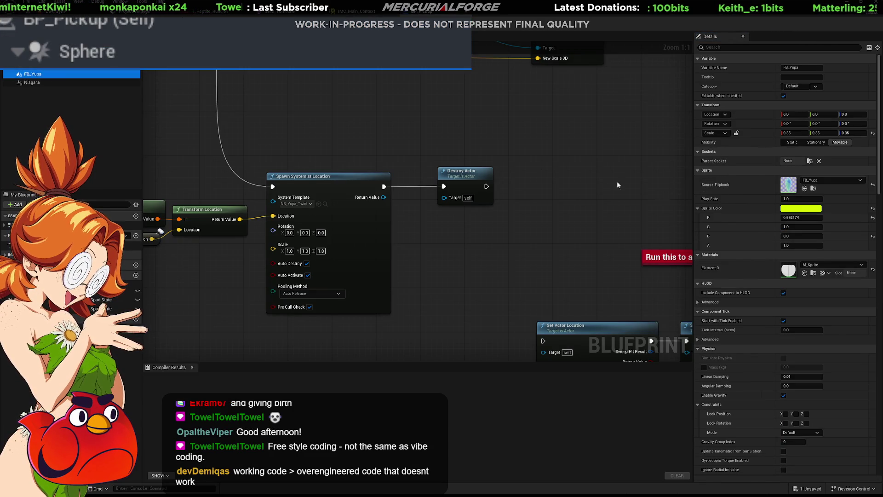
click(872, 208)
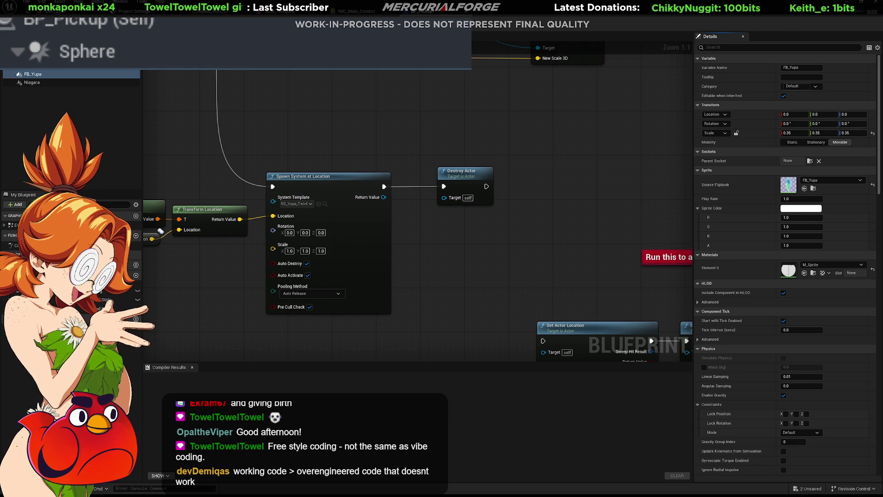
Return to the level viewport and select the skybox actor
key(alt+Tab)
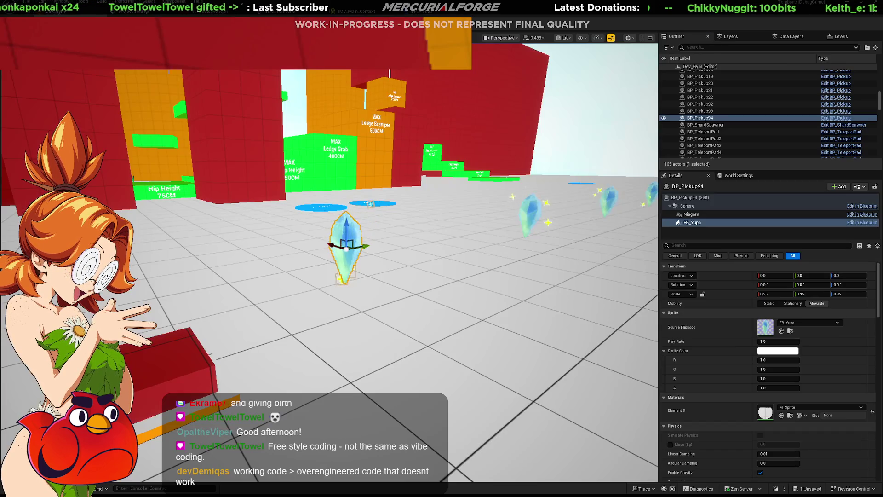
click(601, 104)
Fly the viewport camera across the level until the reptile grunt is close in view
mouse_move(600, 103)
right_down()
mouse_move(483, 138)
mouse_move(566, 145)
mouse_move(483, 146)
mouse_move(469, 204)
right_up()
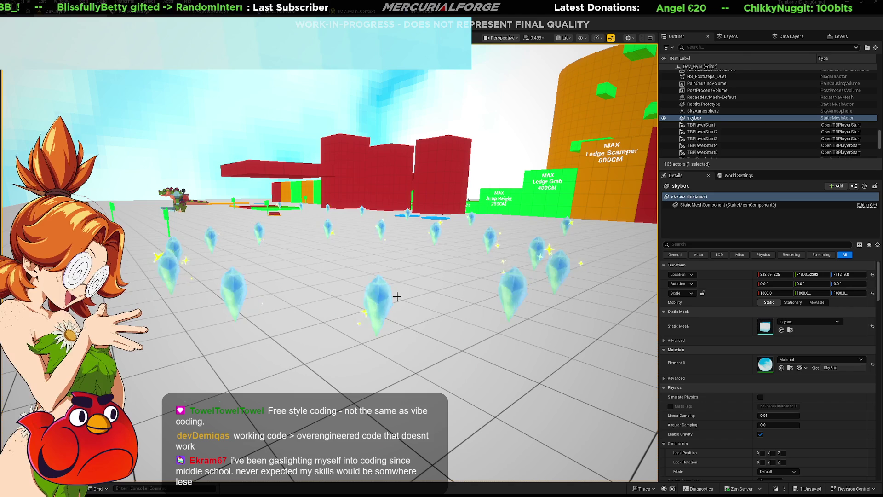
right_drag(329, 249, 330, 249)
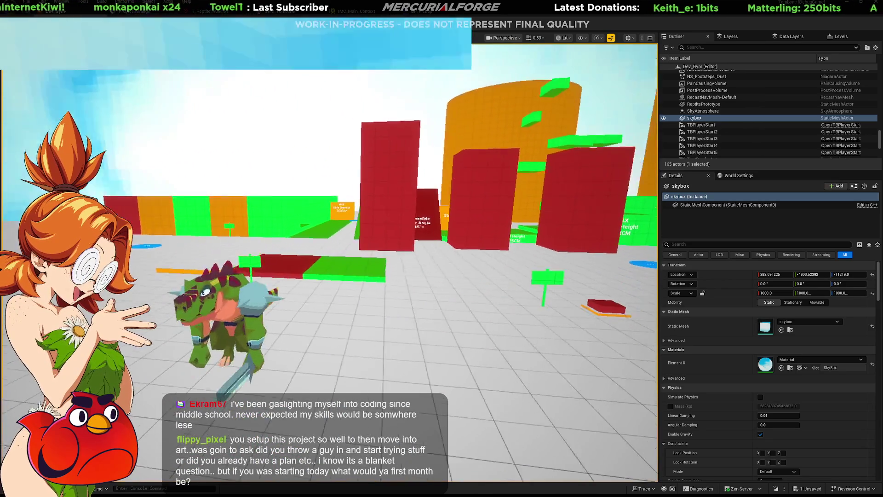
right_drag(428, 297, 428, 296)
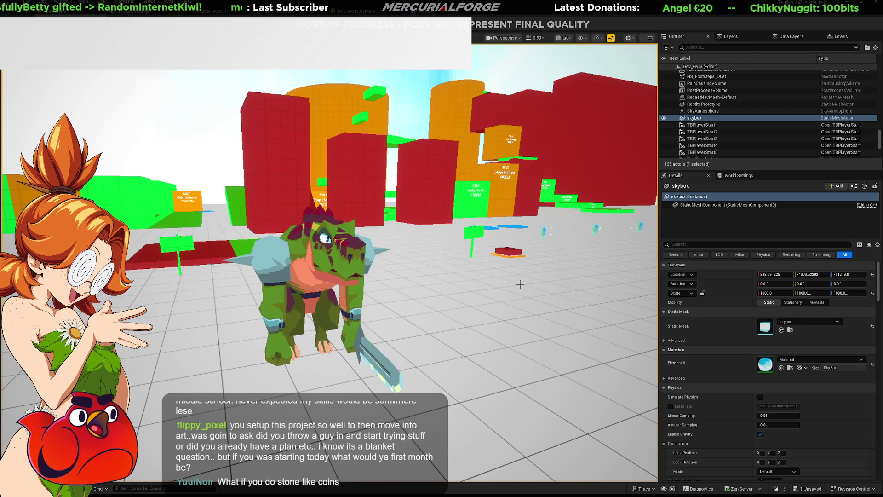
Fly past the crystal pickups and pull back over the blocks, then switch to the reptile model in Blender
key(space)
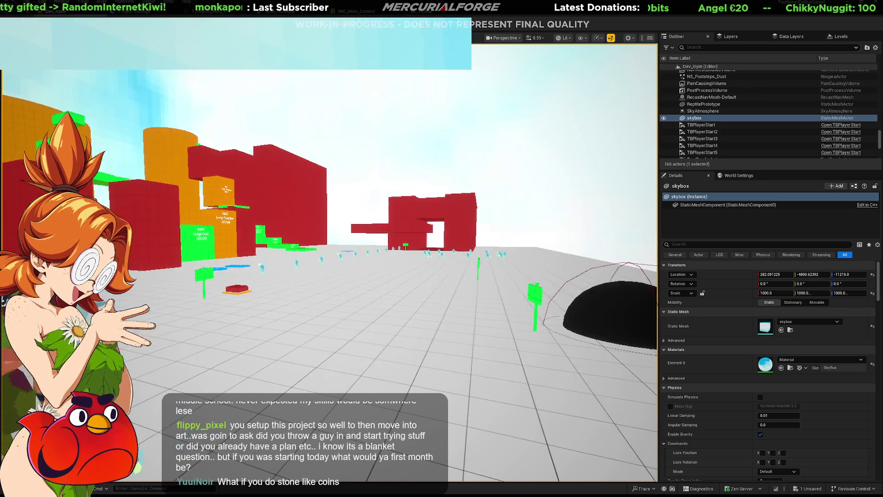
key(w)
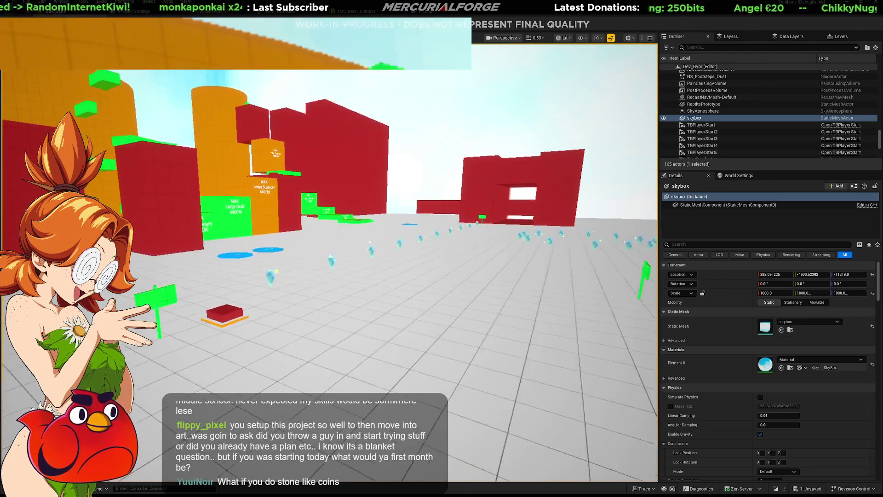
key(w)
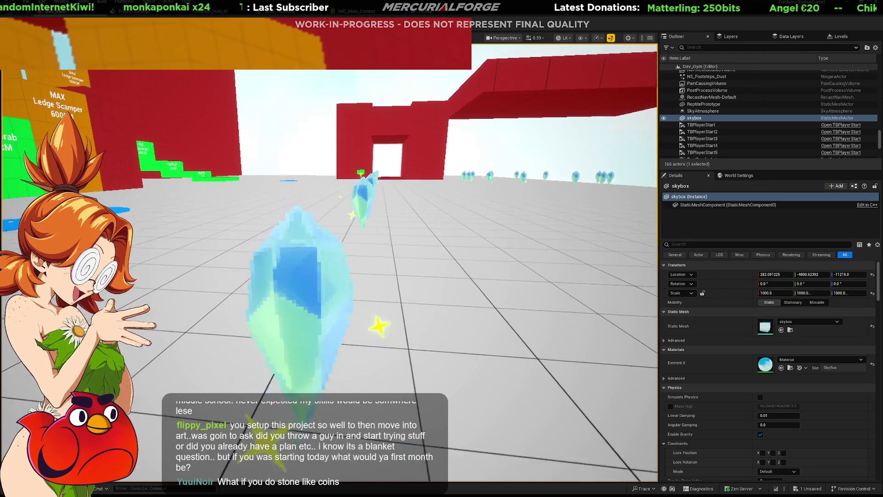
key(w)
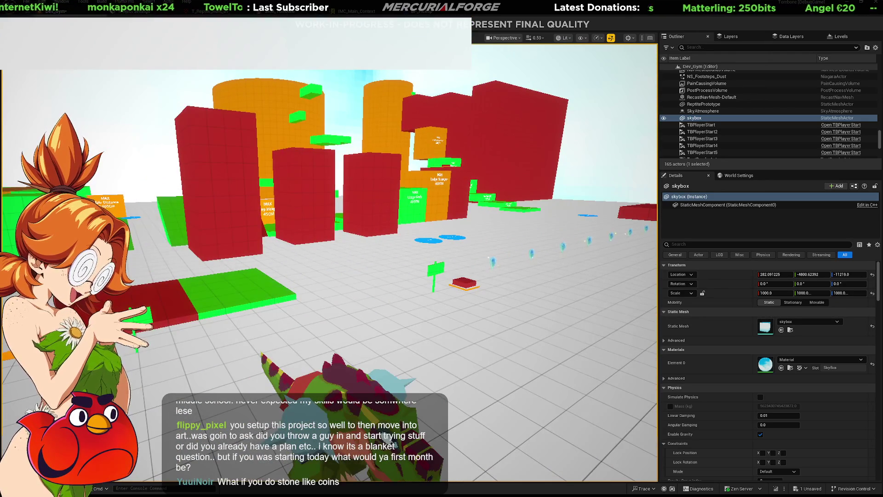
key(alt+Tab)
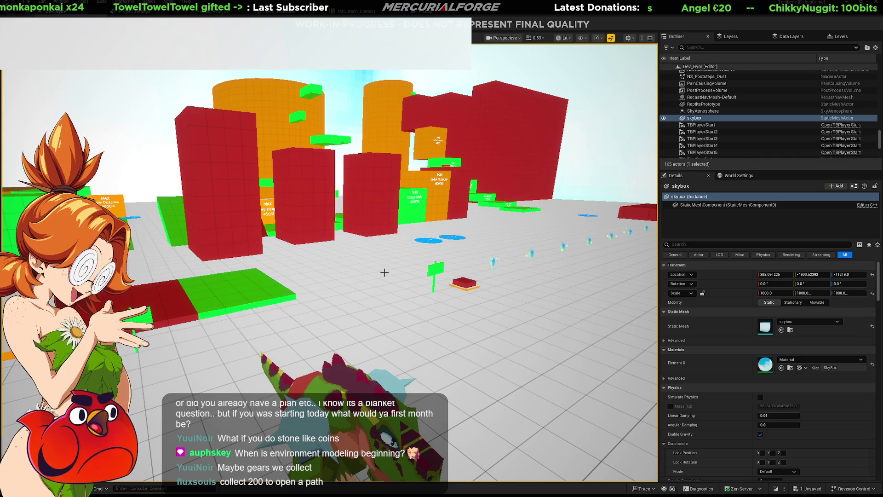
Bring up the content browser's Maps folder and pick the DEV_Test level
click(424, 248)
key(ctrl+space)
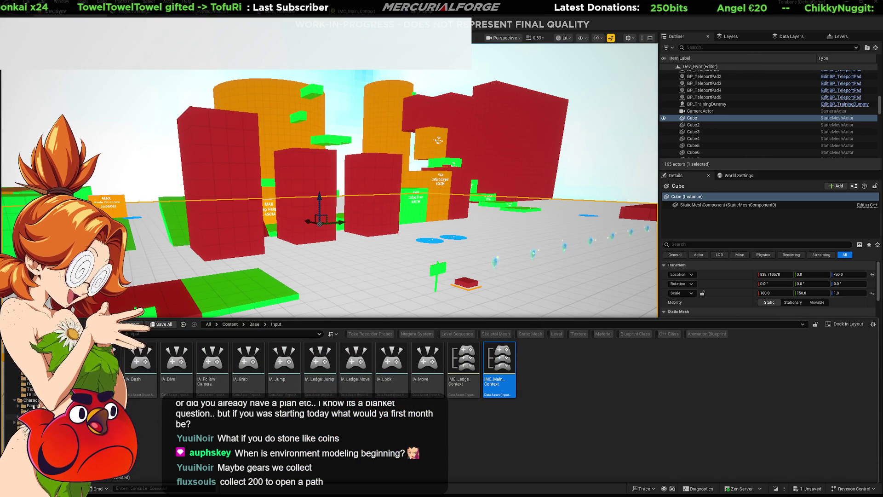
click(28, 428)
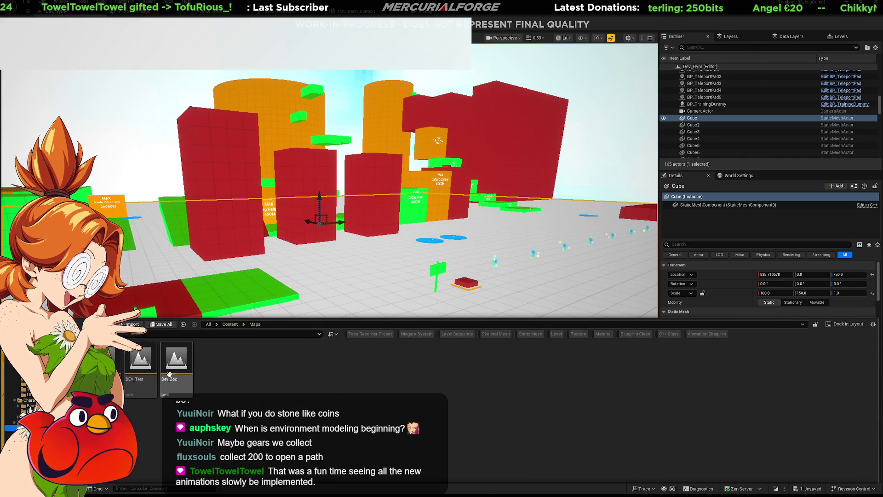
click(141, 365)
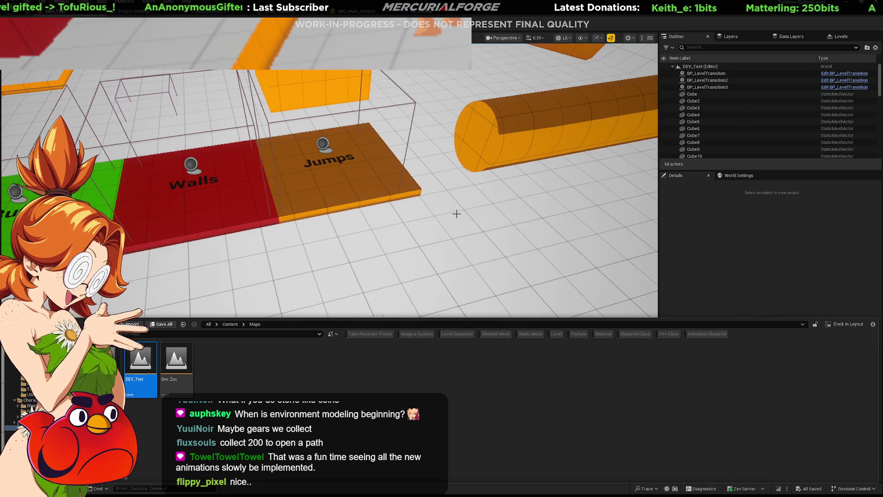
Look around the loaded DEV_Test level, check the Run character, and start Play In Editor
right_drag(457, 214, 457, 214)
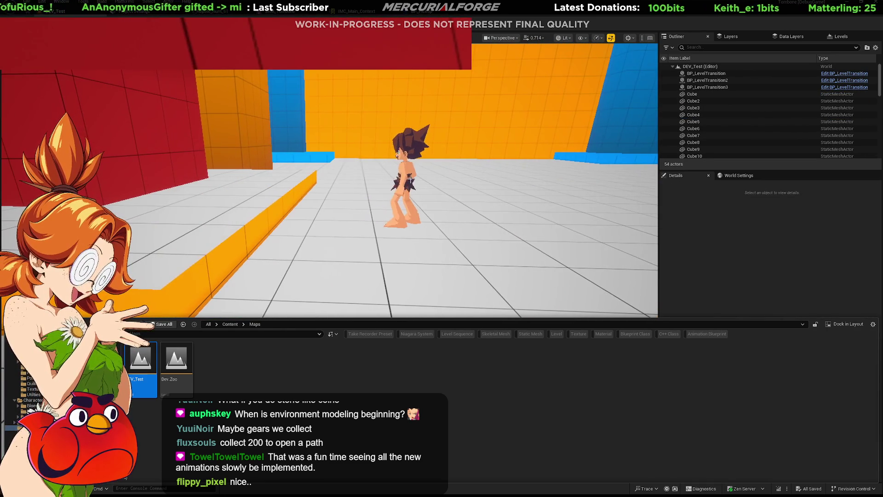
click(409, 181)
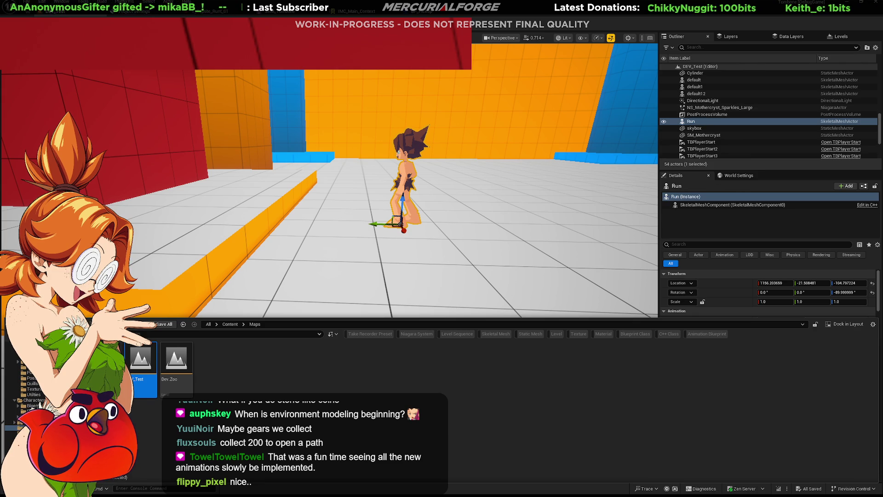
right_drag(586, 246, 563, 269)
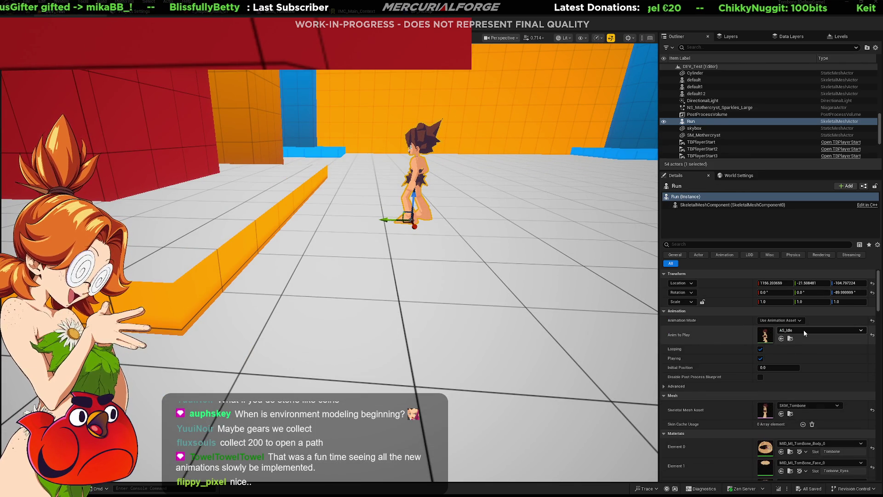
click(397, 257)
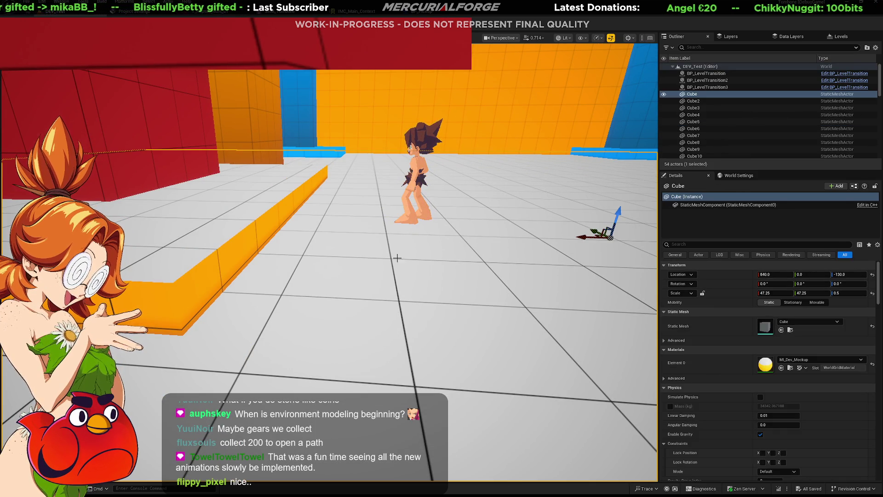
key(alt+p)
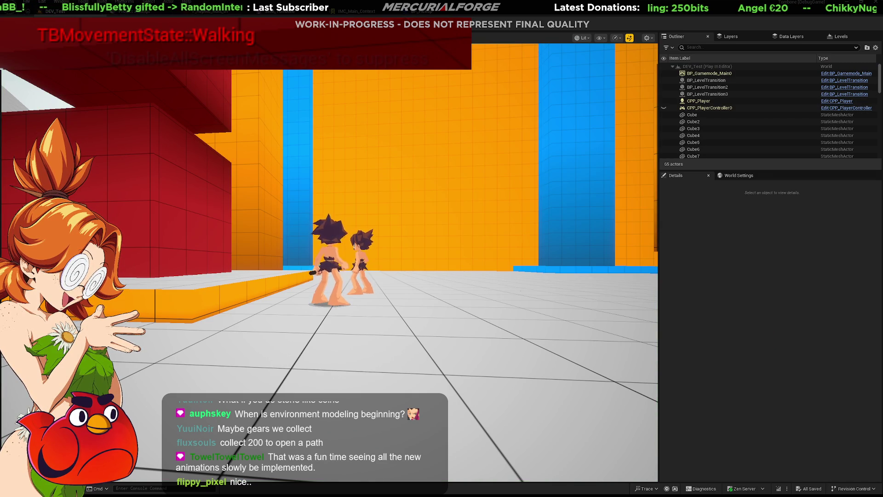
Roll and dash the character sideways in play, swing the camera, then stop the session
key(space)
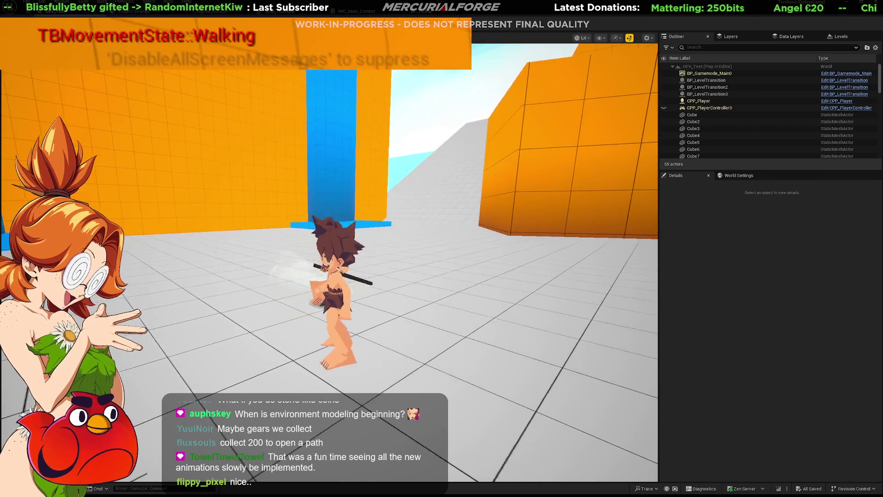
key(a)
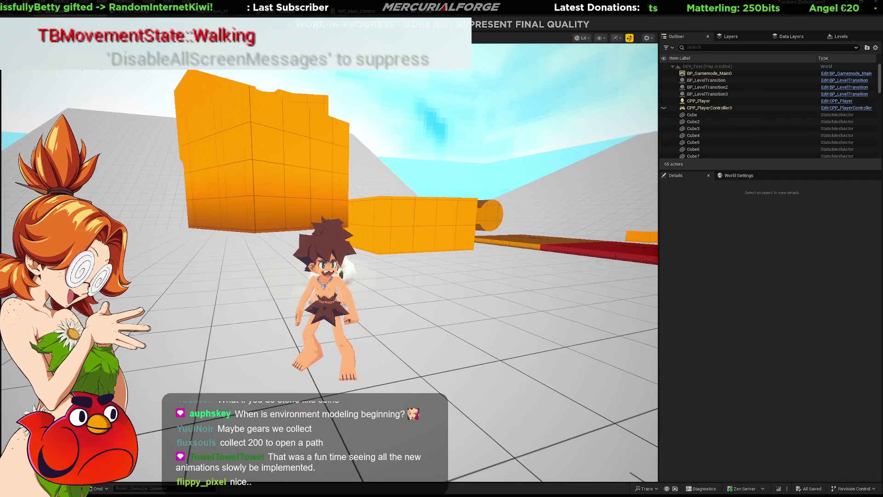
key(d)
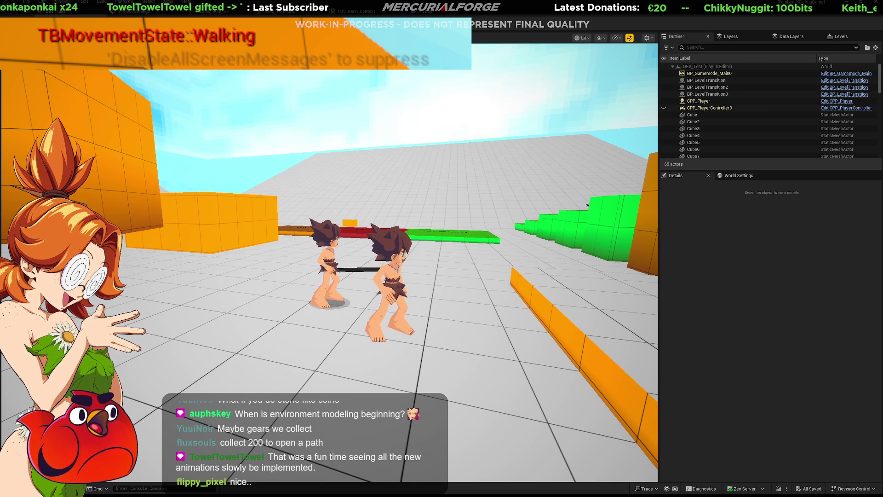
key(Escape)
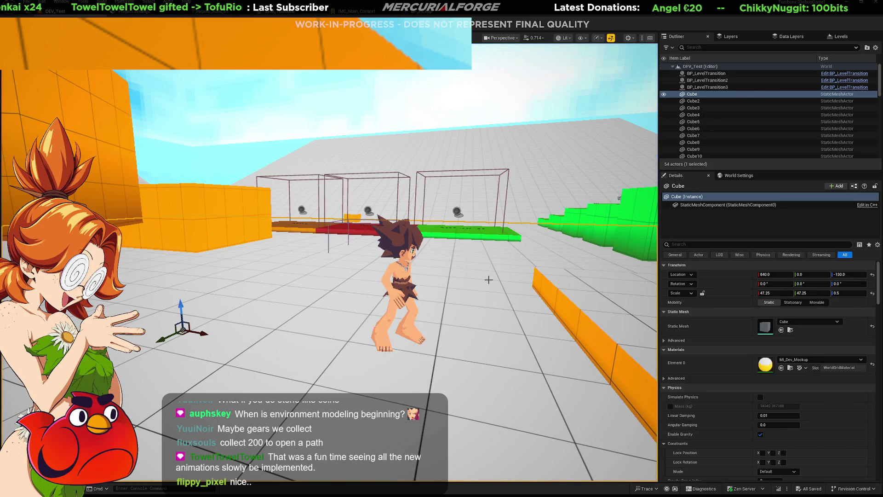
Fly the camera over to the green height-test steps and orange block course
right_drag(528, 286, 528, 285)
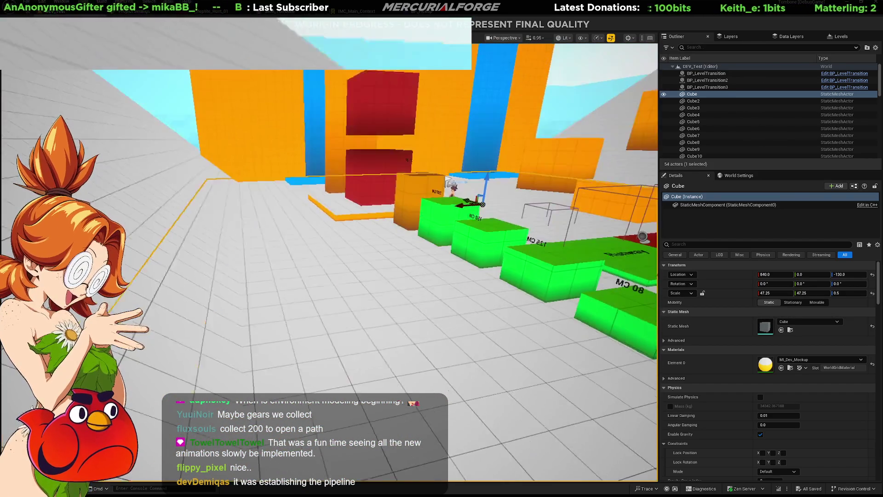
Start a play test, run and jump the character toward the blue area, then dive and roll out
key(alt+p)
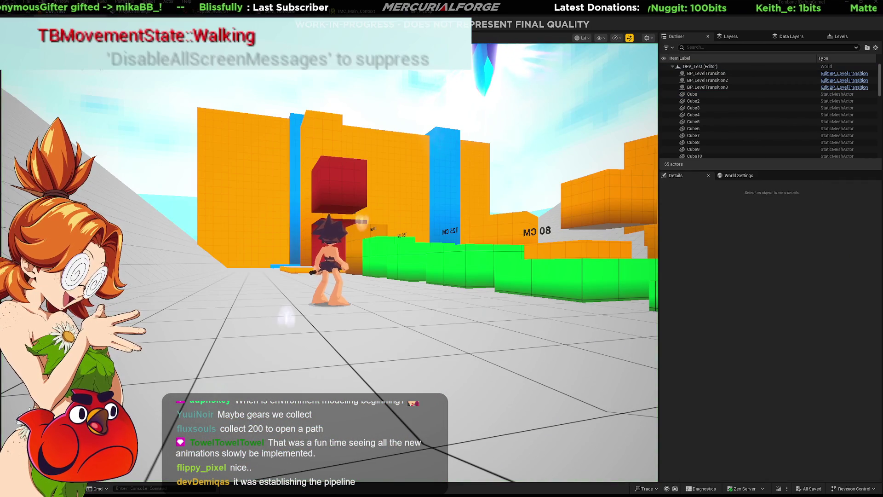
key(w)
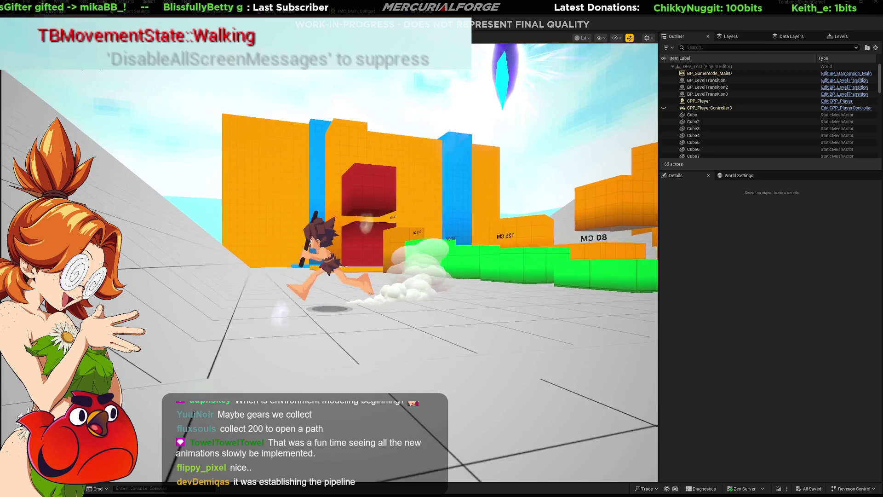
key(space)
key(w)
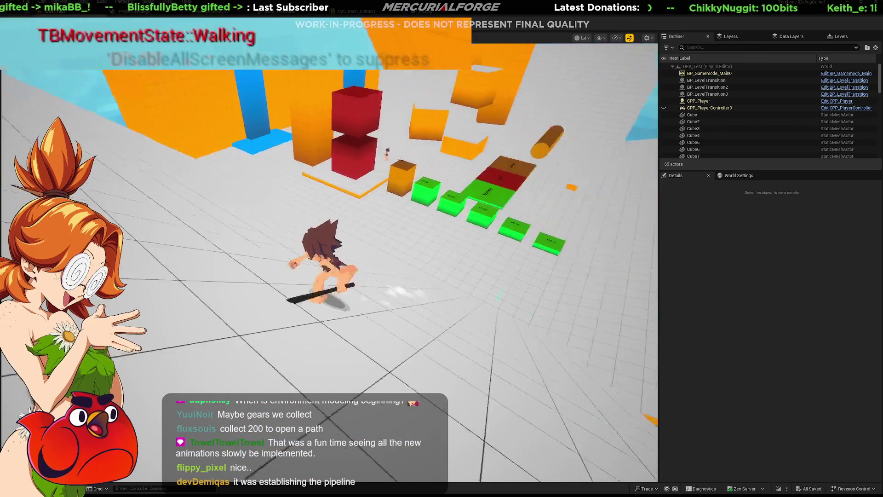
key(w)
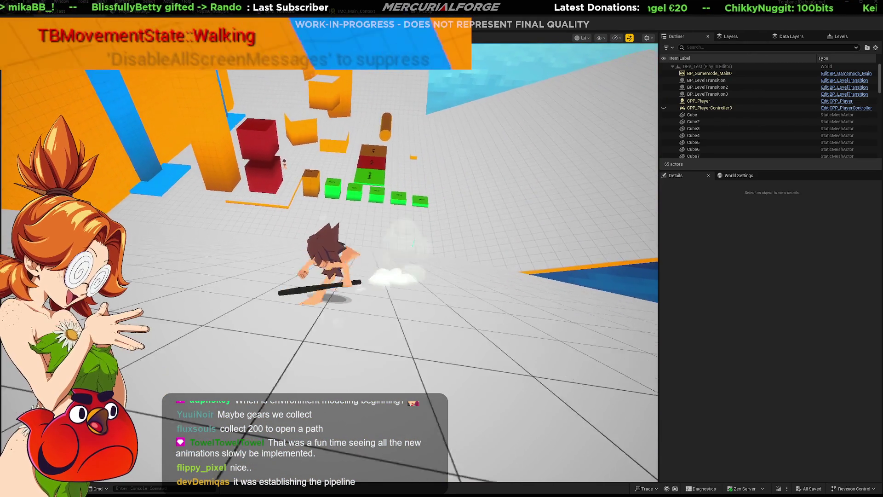
key(shift)
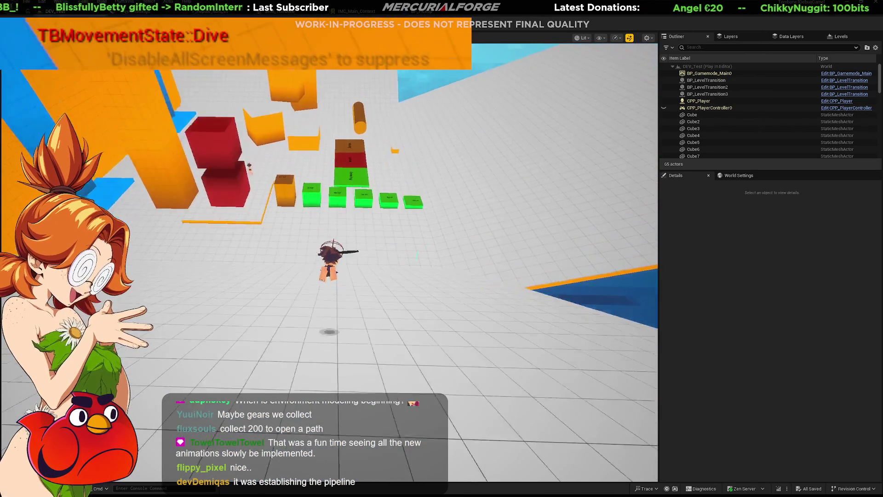
key(w)
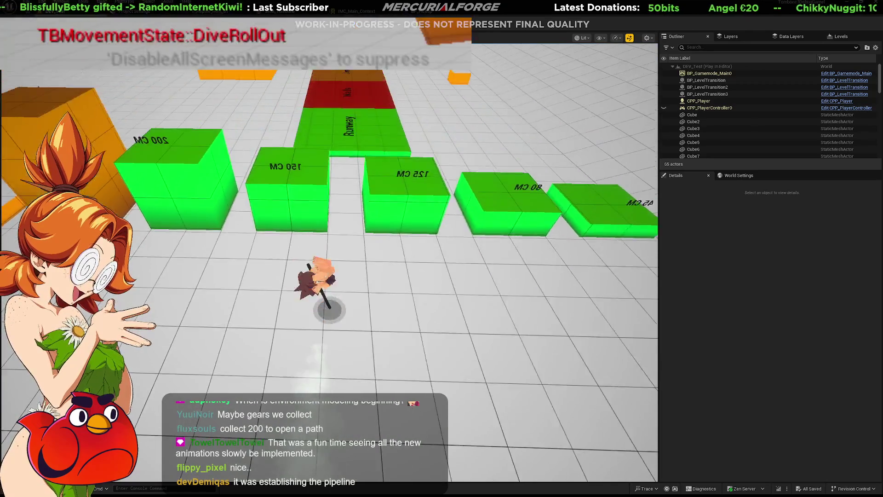
Chain dashes and forward dives across the floor, then stop the play test
key(w)
key(shift)
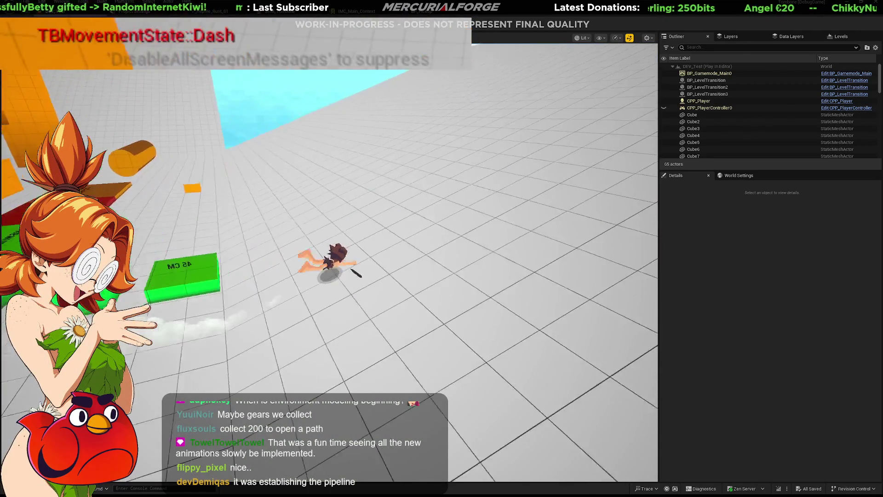
key(shift)
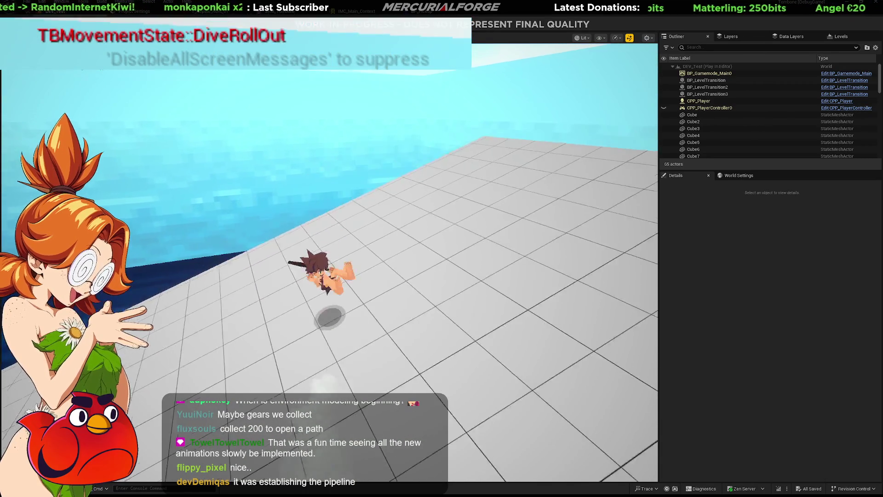
key(shift)
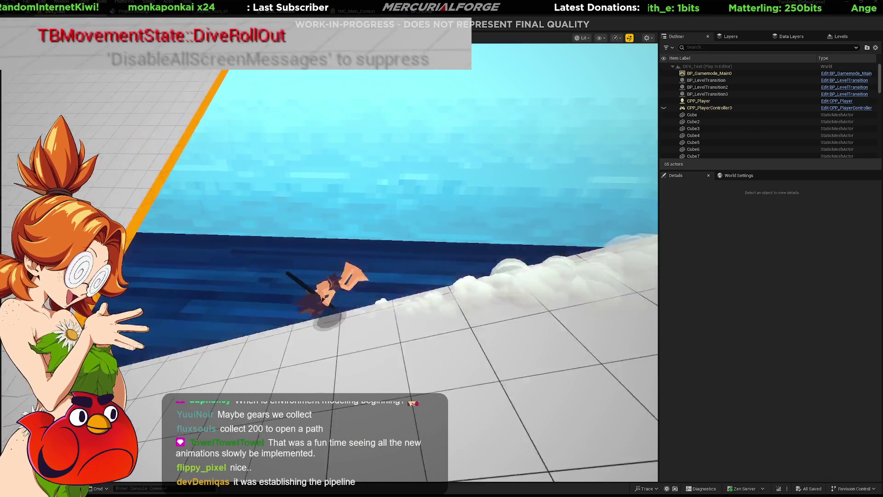
key(shift)
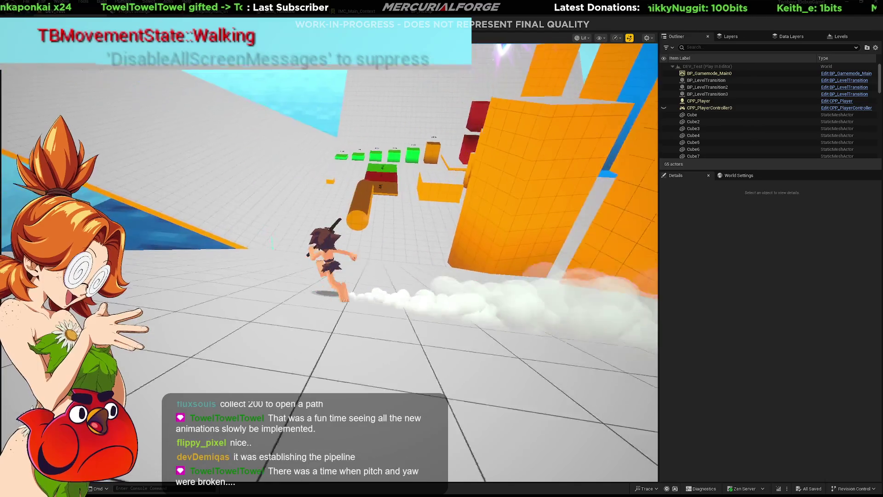
key(shift)
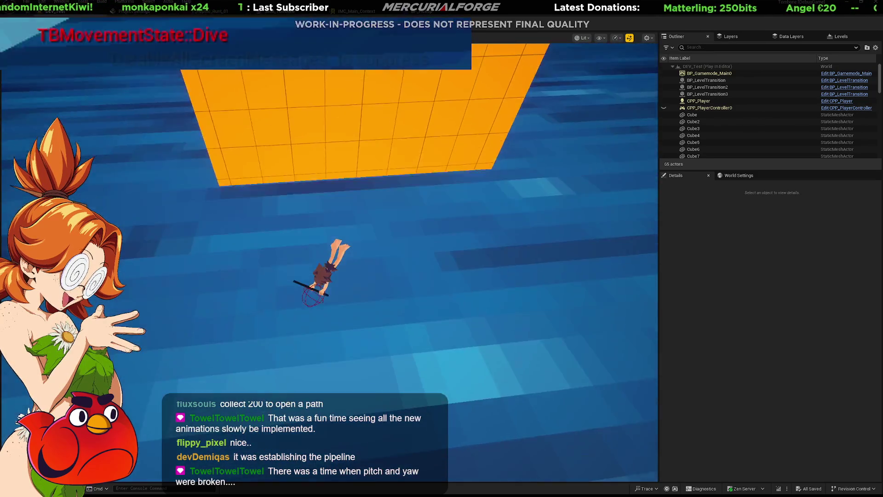
key(Escape)
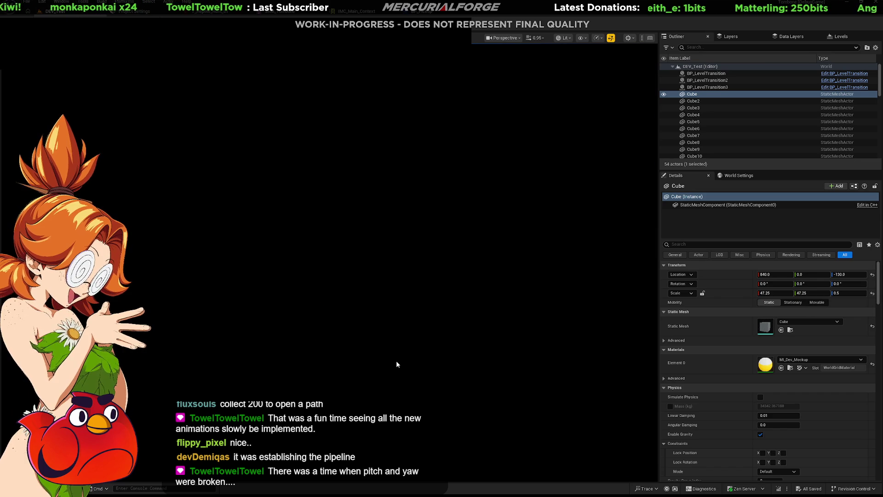
Open the Dev_Gym level from the Maps assets, then switch over to the reptile model in Blender
key(ctrl+space)
double_click(104, 359)
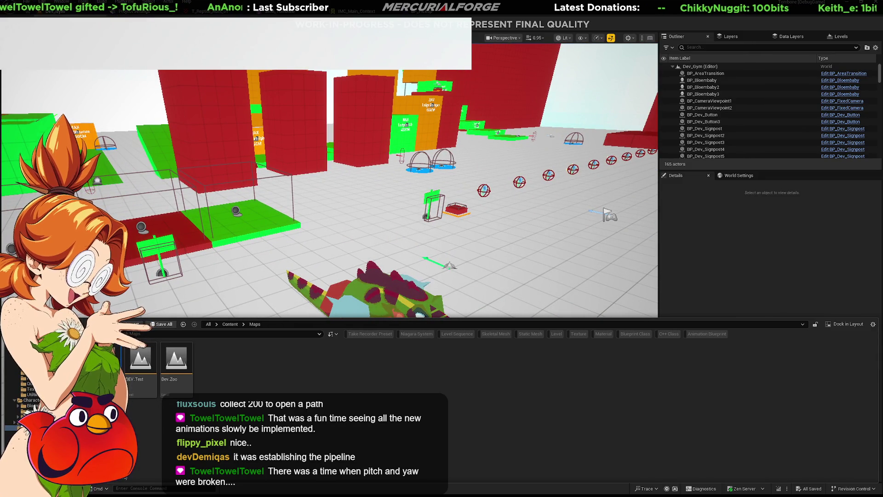
key(alt+Tab)
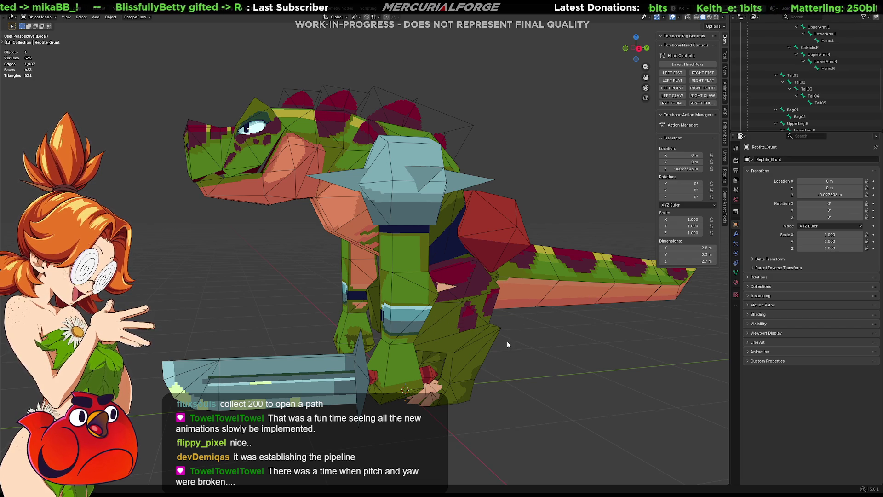
Orbit the Reptile_Grunt to a side view showing its body, sword and tail
mouse_move(508, 322)
middle_down()
mouse_move(490, 336)
mouse_move(542, 328)
mouse_move(501, 293)
mouse_move(377, 292)
mouse_move(393, 284)
mouse_move(327, 292)
middle_up()
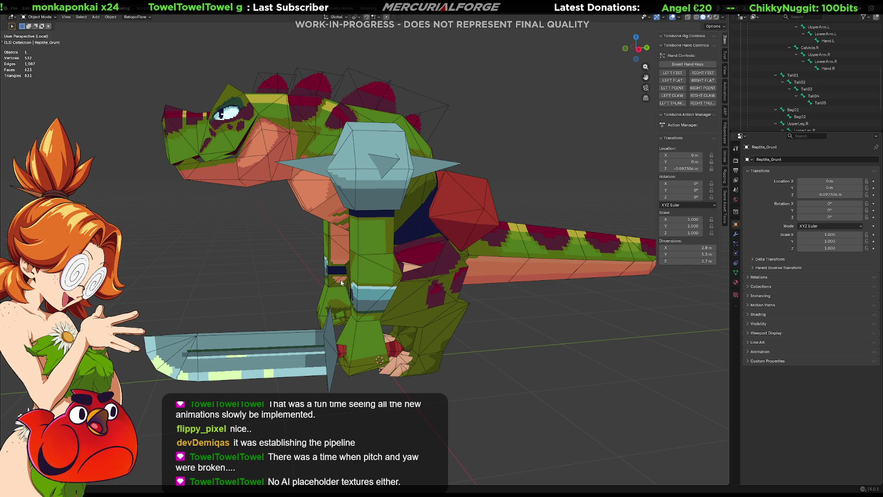
Orbit the reptile toward the viewer and around its tail while toggling Edit Mode
mouse_move(256, 162)
middle_down()
mouse_move(413, 281)
mouse_move(458, 270)
middle_up()
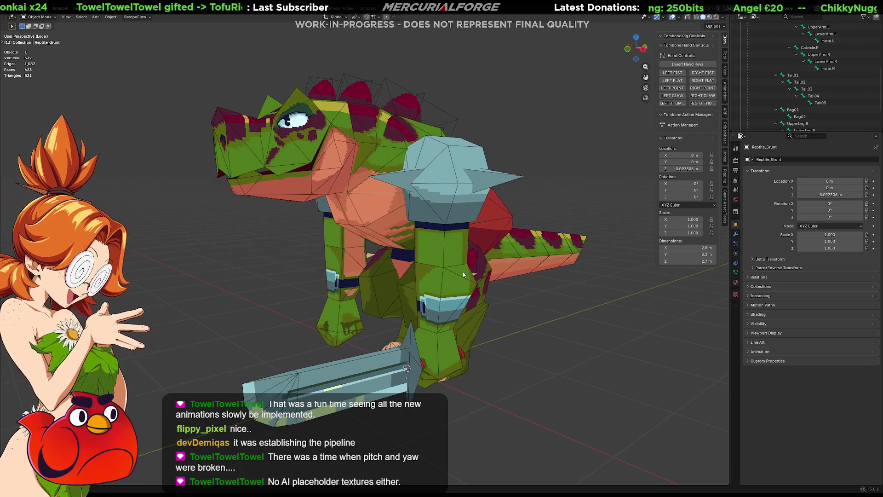
key(Tab)
key(Tab)
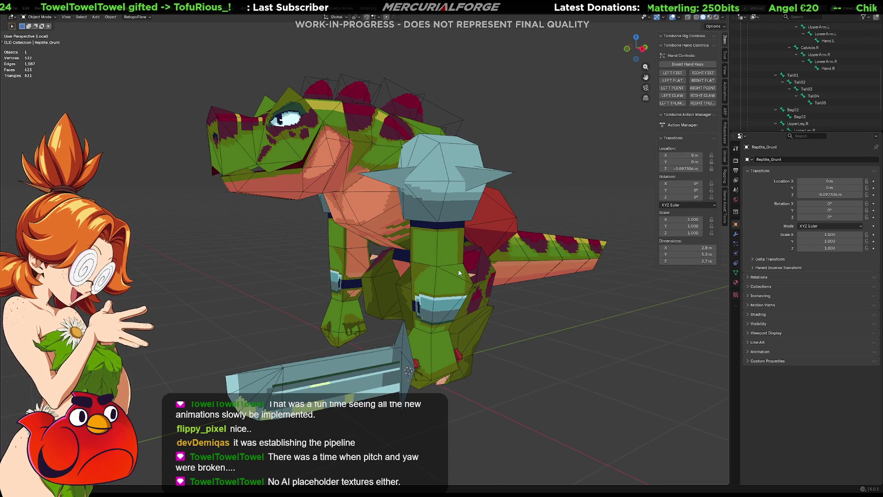
mouse_move(534, 301)
middle_down()
mouse_move(359, 299)
mouse_move(337, 362)
mouse_move(389, 286)
mouse_move(384, 279)
mouse_move(455, 278)
mouse_move(445, 256)
middle_up()
scroll(455, 277, down, 3)
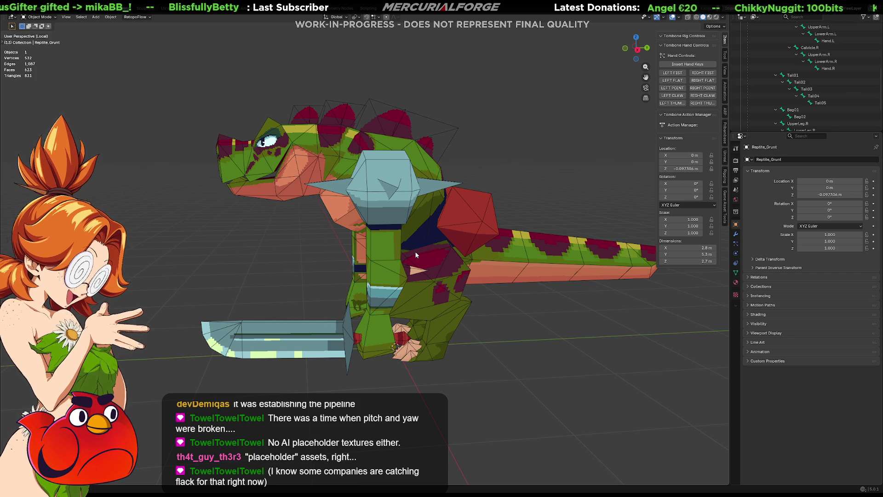
middle_drag(415, 252, 473, 243)
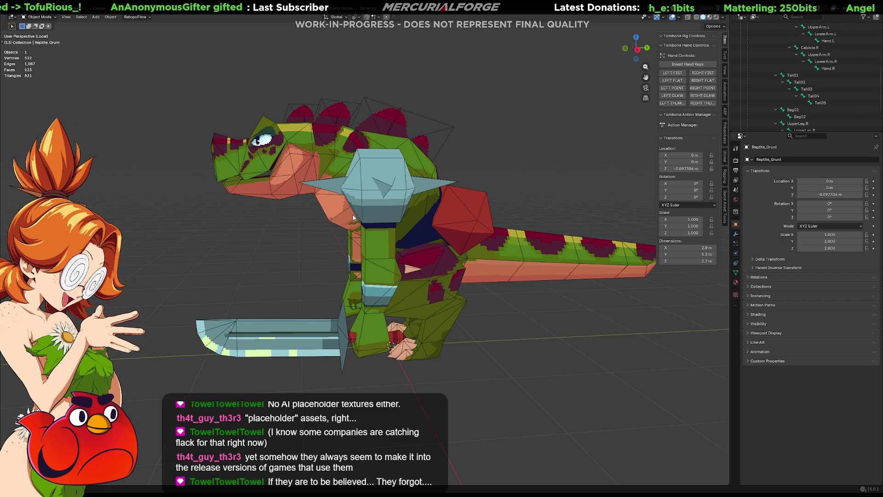
Unhide the armature with Alt+H so its bones show through the mesh, and orbit the rigged model
key(Tab)
key(alt+h)
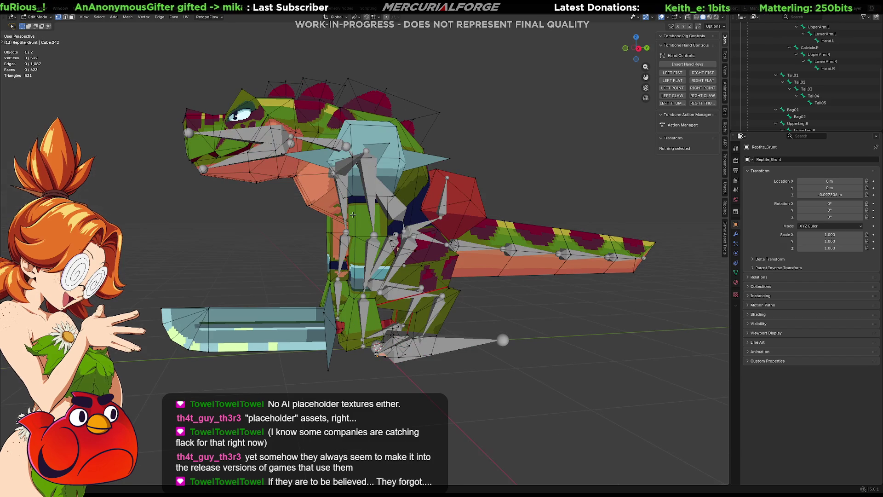
key(Tab)
mouse_move(474, 310)
middle_down()
mouse_move(498, 316)
mouse_move(503, 333)
mouse_move(405, 317)
mouse_move(509, 328)
mouse_move(364, 320)
middle_up()
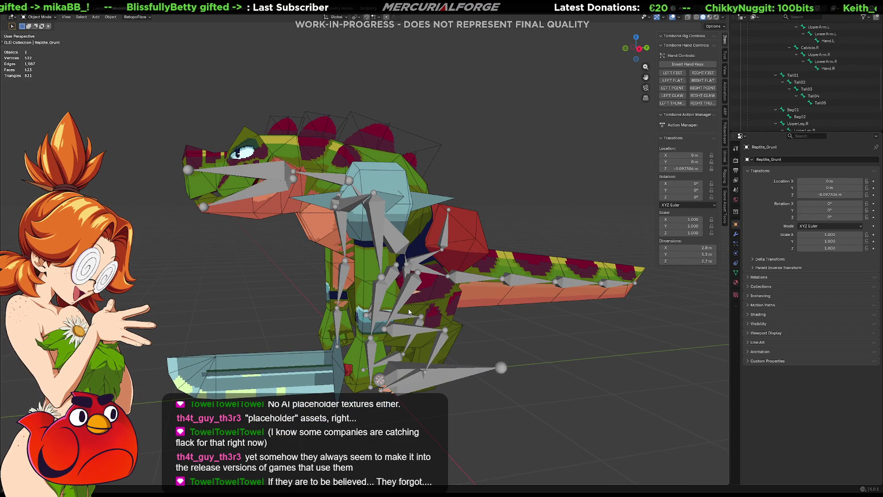
Orbit the rig to a side-on view and select the reptile's armature
mouse_move(391, 313)
middle_down()
mouse_move(442, 290)
mouse_move(443, 301)
middle_up()
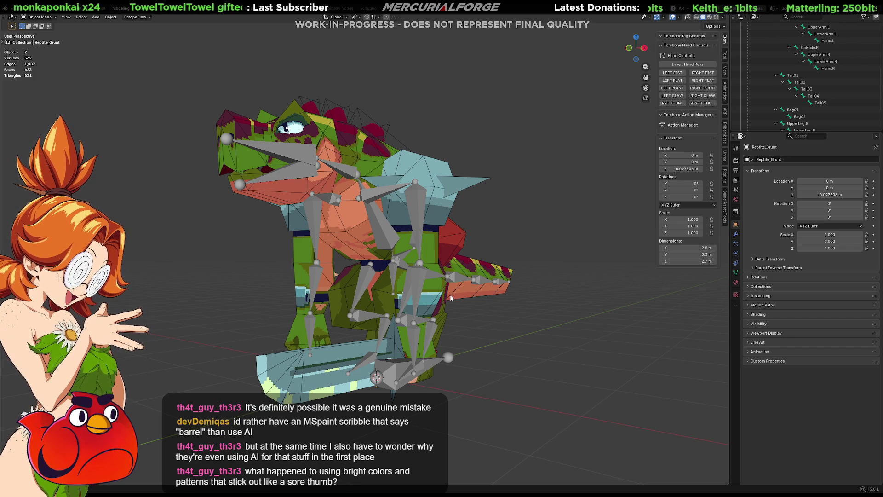
mouse_move(456, 279)
middle_down()
mouse_move(410, 290)
mouse_move(531, 285)
mouse_move(473, 279)
middle_up()
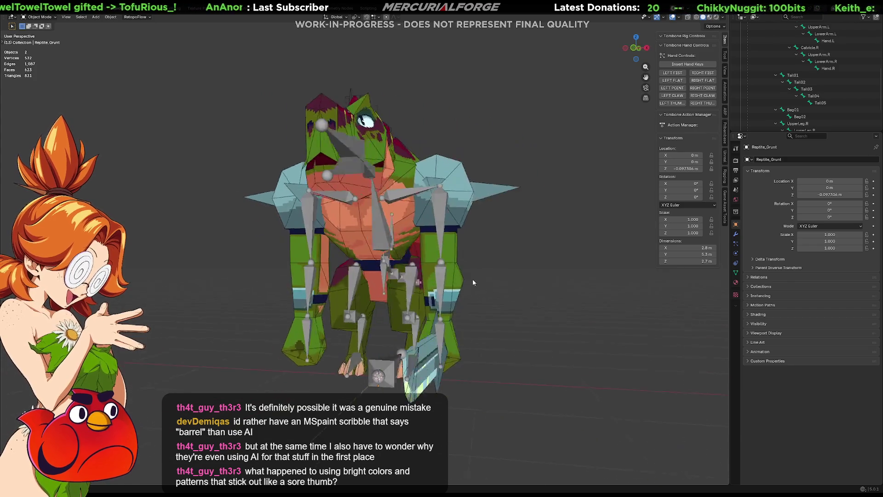
scroll(385, 326, up, 2)
scroll(384, 326, up, 2)
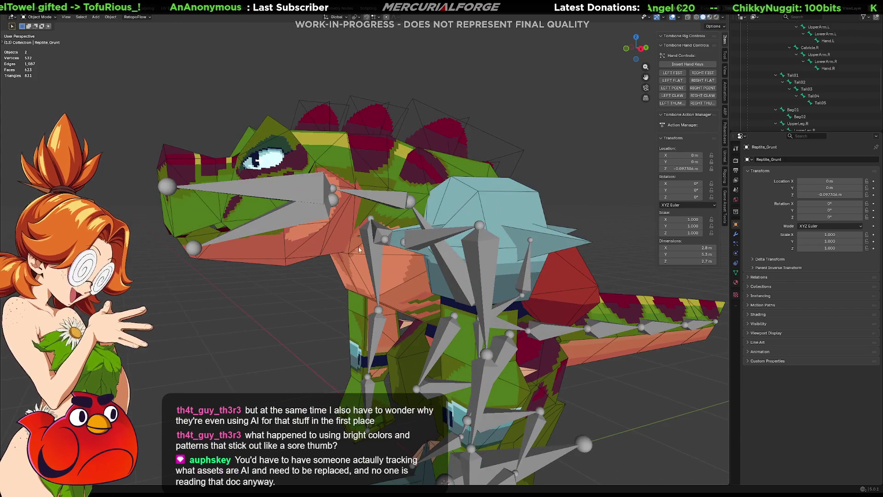
click(310, 222)
Enter Pose Mode and rotate the lower jaw bone about X to open the mouth
key(Tab)
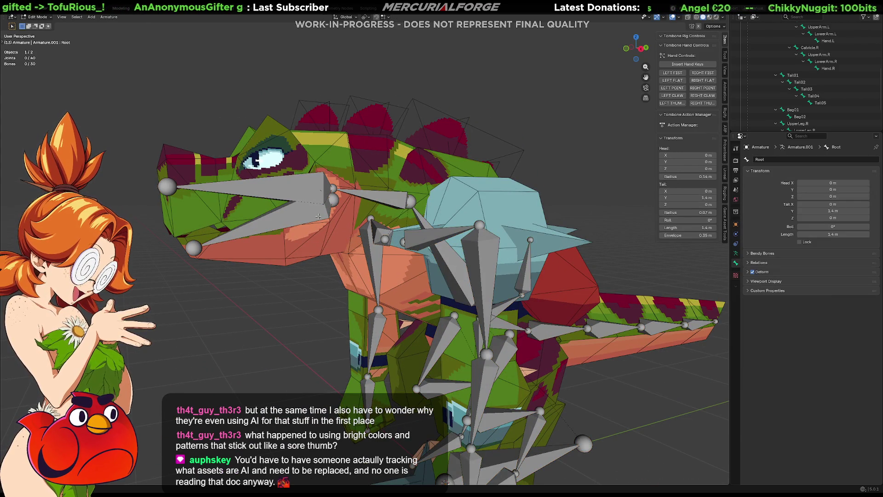
key(ctrl+Tab)
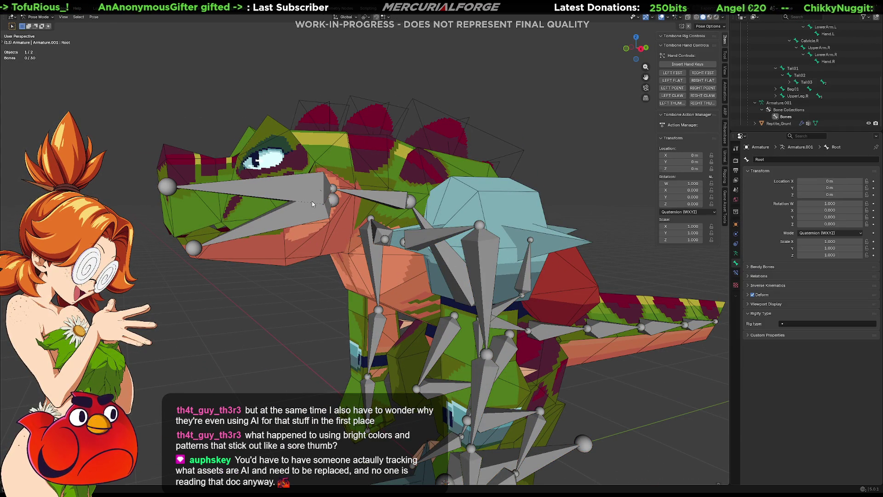
click(302, 218)
key(r)
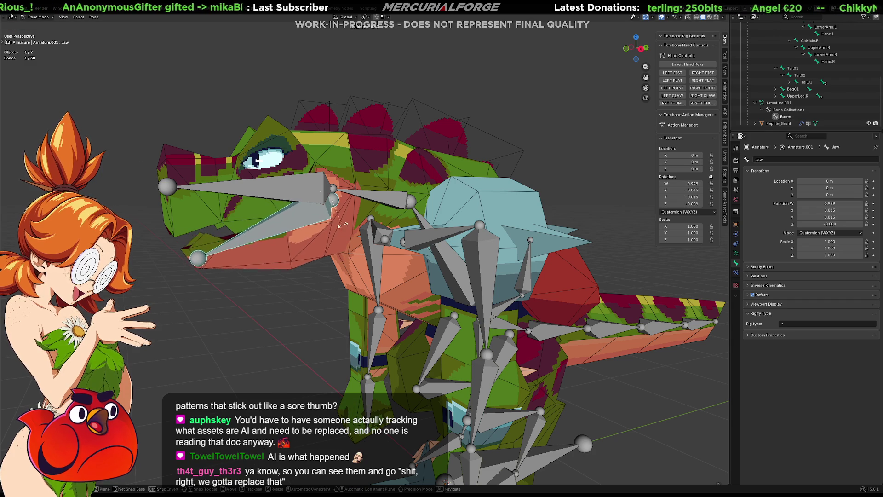
key(x)
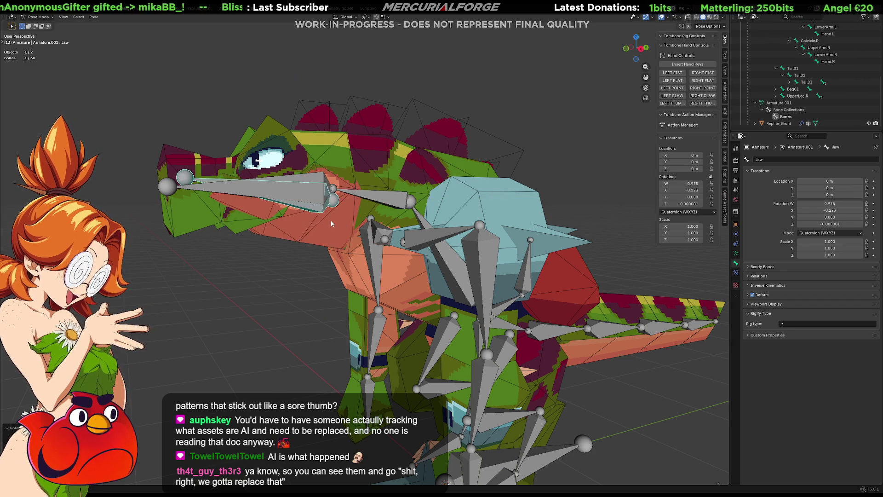
click(577, 291)
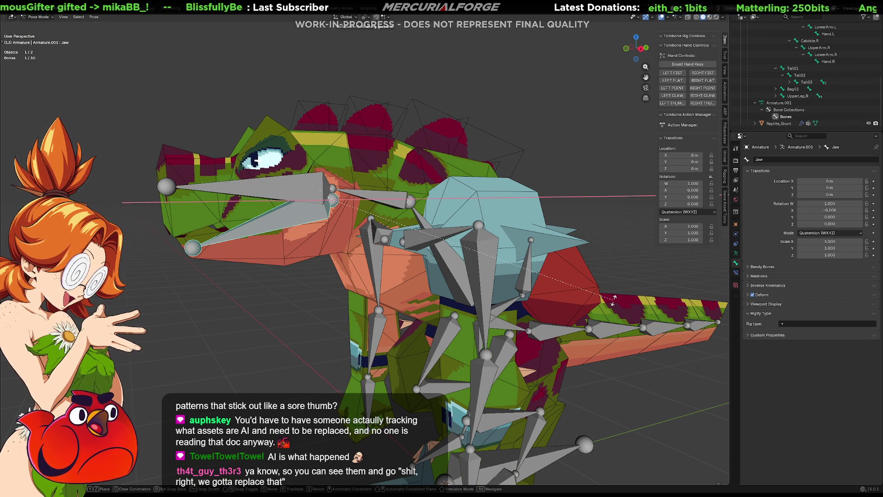
Rotate the jaw about X again, then clear its rotation back to rest and deselect it
key(r)
key(x)
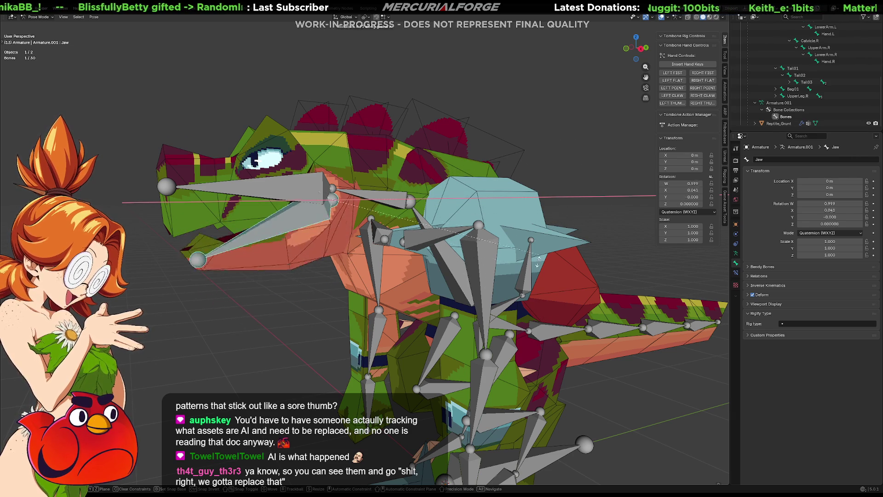
click(540, 323)
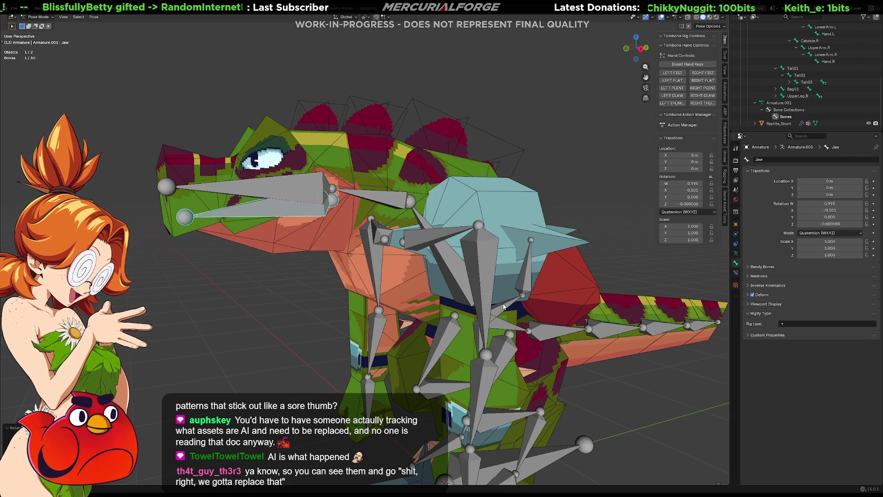
key(alt+r)
click(650, 394)
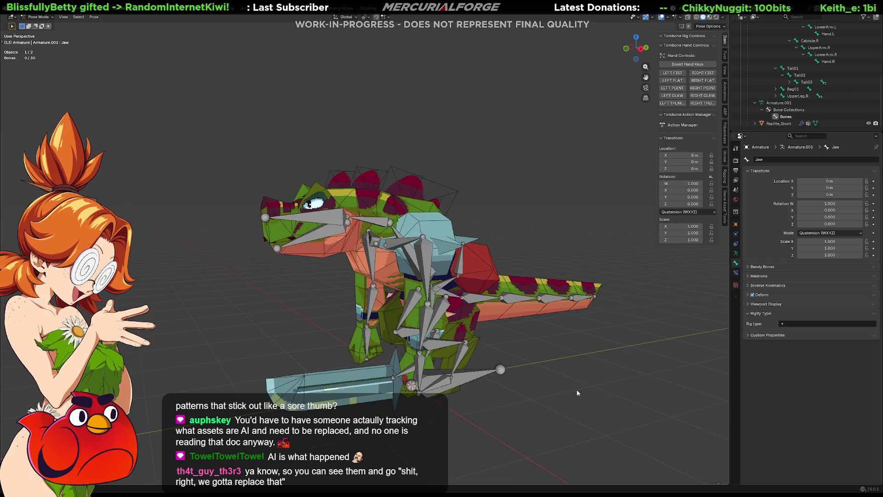
Orbit around the reptile rig to view it from the side and from the front
mouse_move(650, 395)
middle_down()
mouse_move(521, 355)
mouse_move(575, 353)
mouse_move(554, 357)
middle_up()
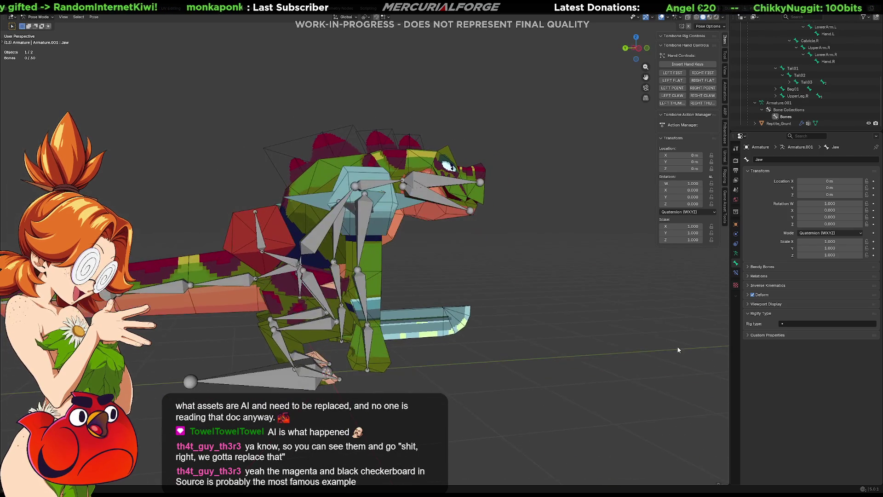
middle_drag(517, 356, 449, 341)
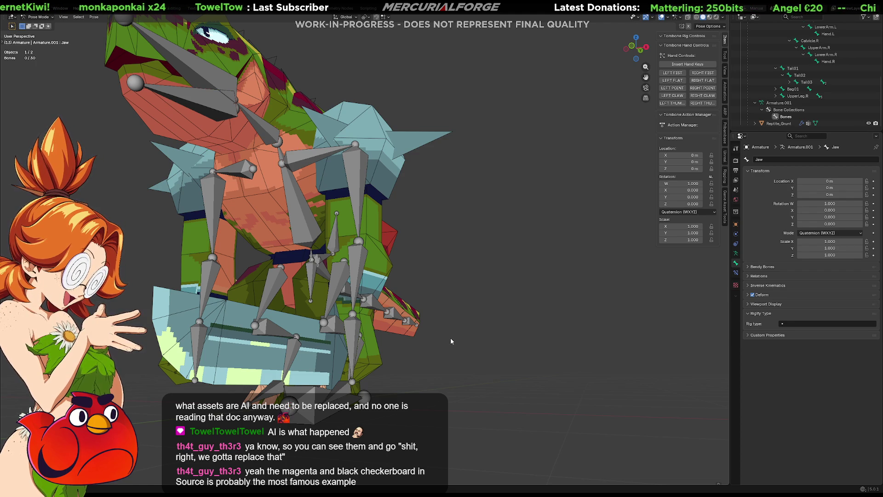
mouse_move(439, 323)
middle_down()
mouse_move(435, 337)
mouse_move(530, 287)
mouse_move(481, 285)
mouse_move(543, 279)
mouse_move(499, 276)
middle_up()
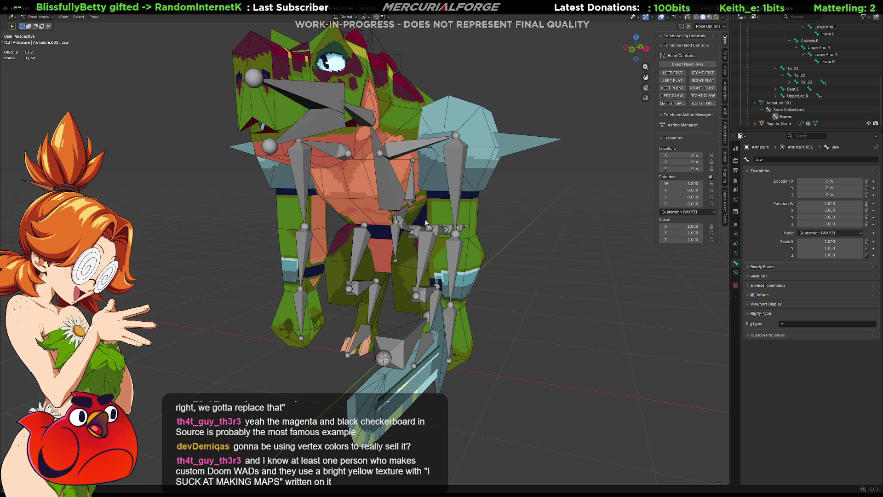
mouse_move(517, 223)
middle_down()
mouse_move(455, 233)
mouse_move(465, 223)
mouse_move(541, 288)
mouse_move(318, 235)
mouse_move(358, 248)
middle_up()
click(406, 239)
key(r)
click(457, 299)
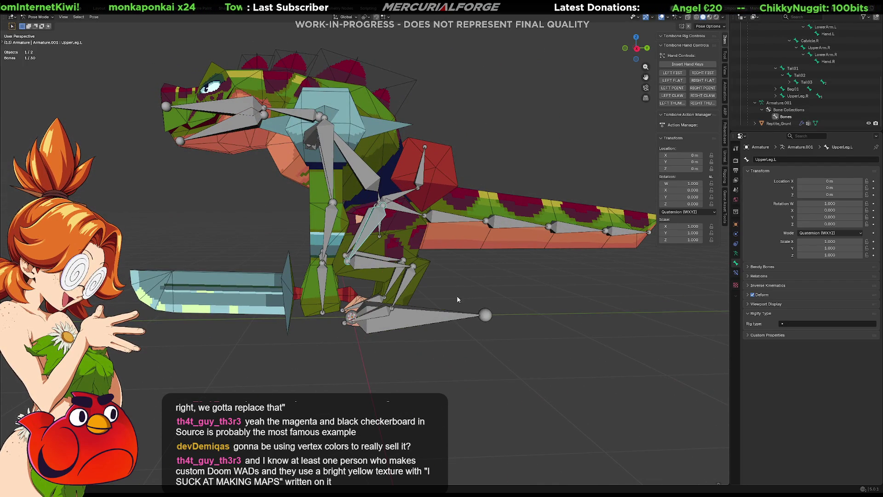
click(452, 317)
key(g)
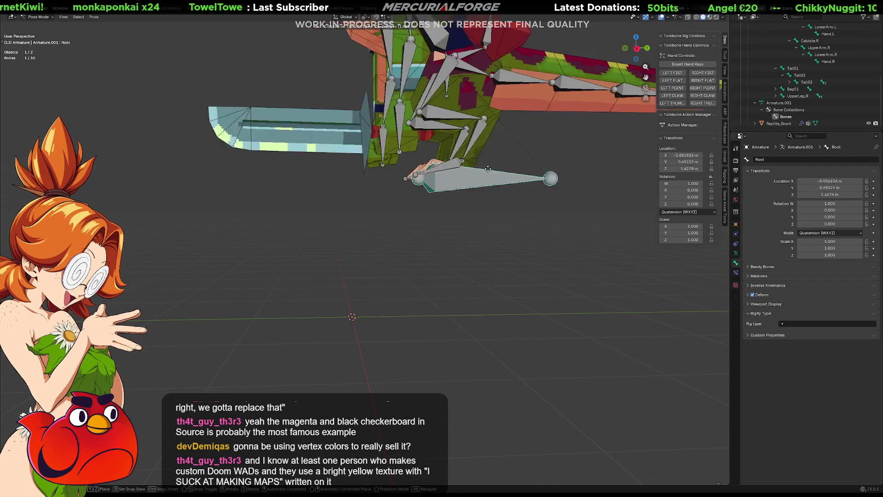
key(g)
click(411, 229)
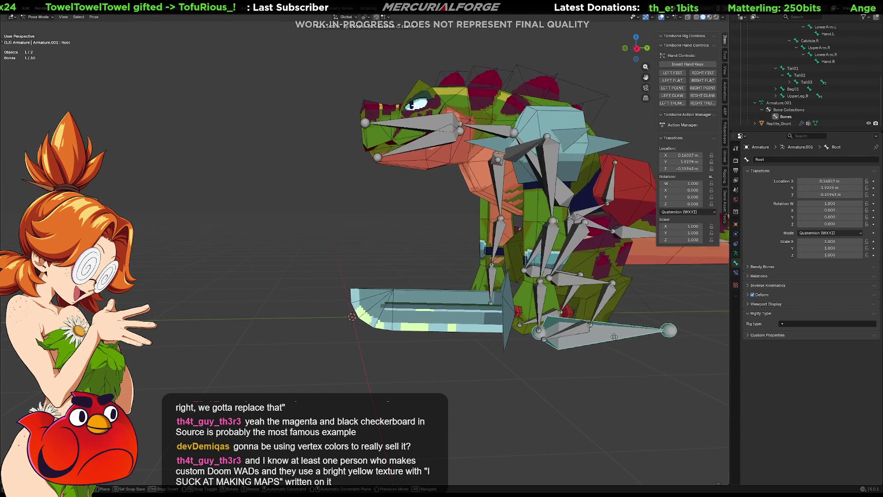
key(Escape)
mouse_move(471, 357)
middle_down()
mouse_move(589, 375)
mouse_move(445, 366)
middle_up()
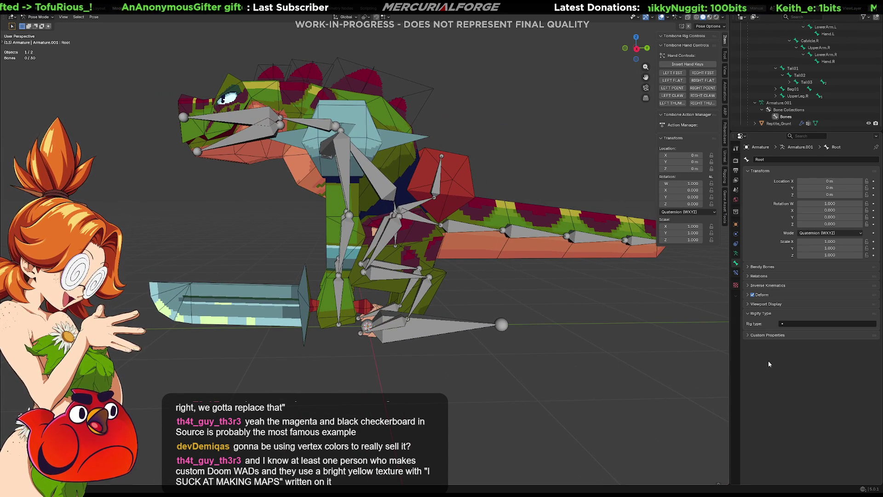
click(434, 328)
key(g)
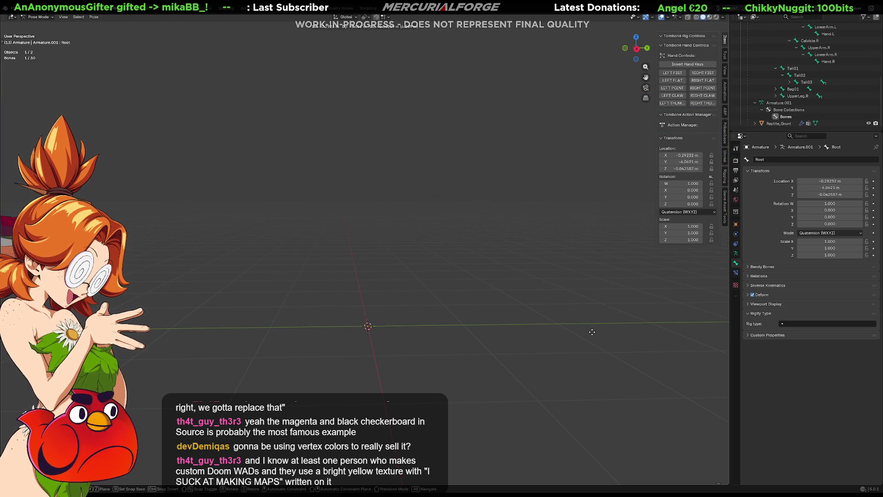
key(Escape)
click(582, 391)
mouse_move(531, 373)
middle_down()
mouse_move(513, 366)
mouse_move(569, 402)
mouse_move(571, 370)
middle_up()
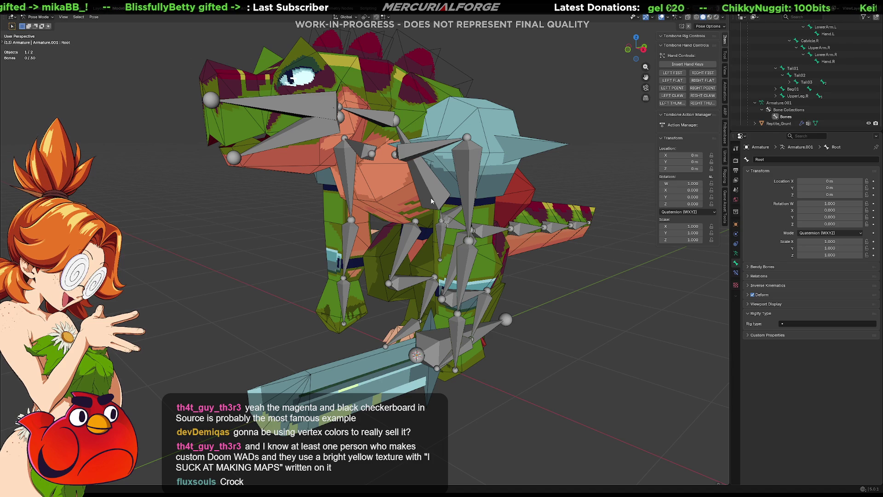
mouse_move(432, 201)
middle_down()
mouse_move(478, 265)
mouse_move(400, 259)
middle_up()
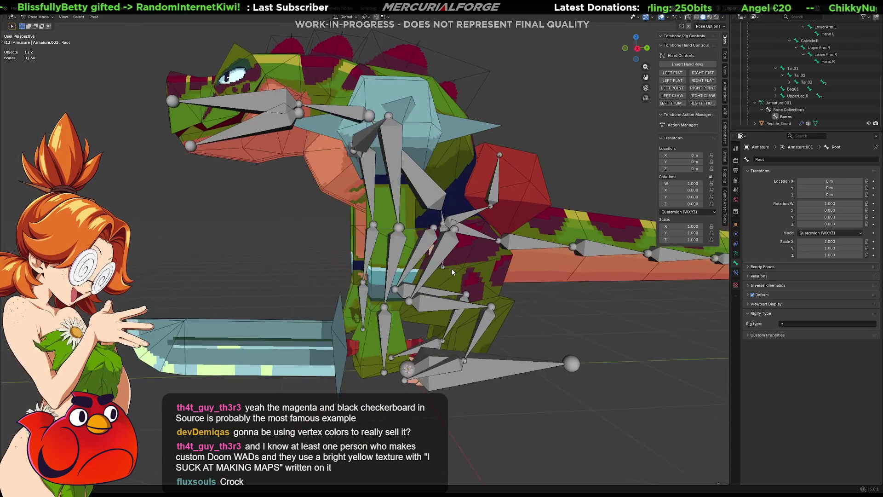
middle_drag(399, 260, 458, 272)
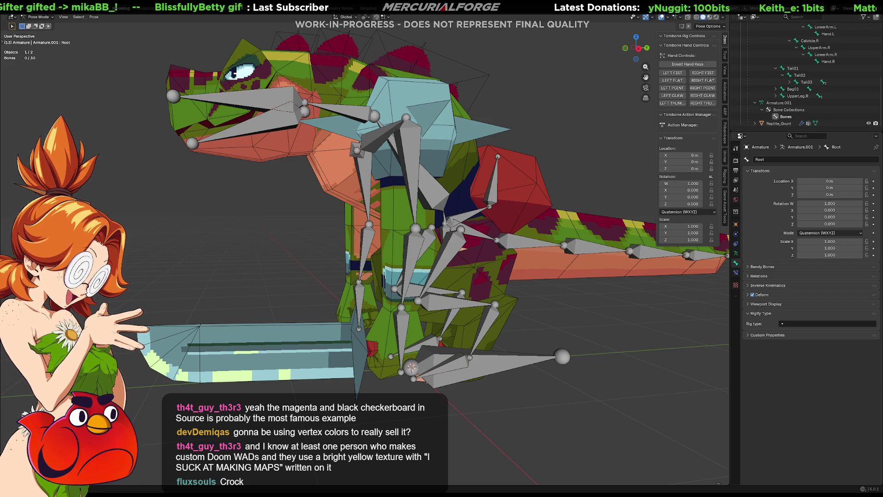
mouse_move(497, 317)
middle_down()
mouse_move(569, 327)
mouse_move(493, 324)
mouse_move(537, 320)
middle_up()
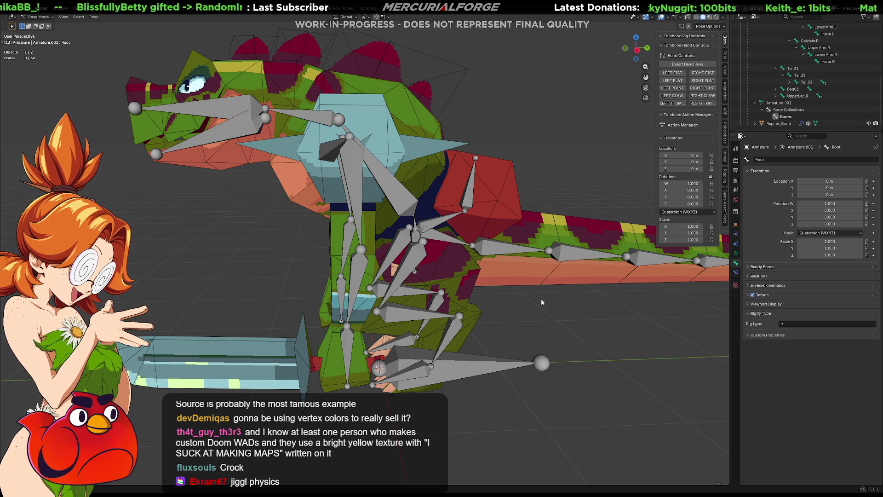
mouse_move(522, 311)
middle_down()
mouse_move(565, 301)
mouse_move(493, 305)
mouse_move(541, 310)
mouse_move(547, 339)
mouse_move(557, 336)
middle_up()
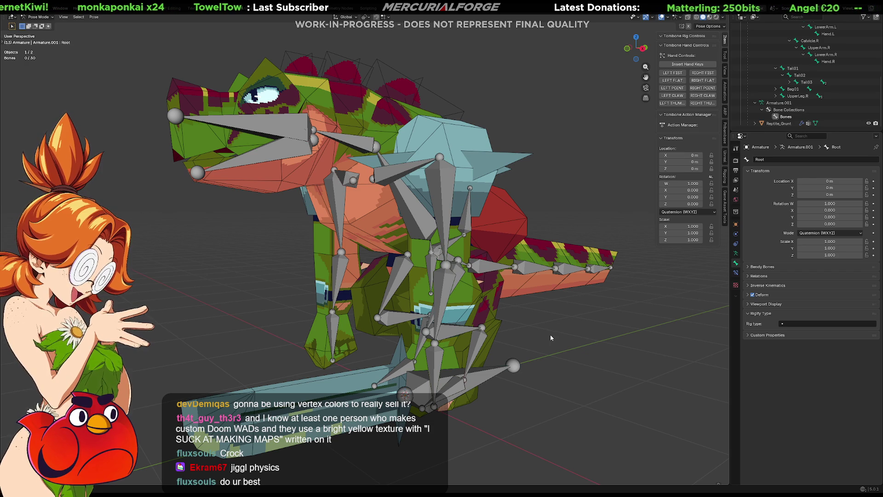
mouse_move(568, 297)
middle_down()
mouse_move(440, 266)
mouse_move(374, 267)
mouse_move(521, 249)
middle_up()
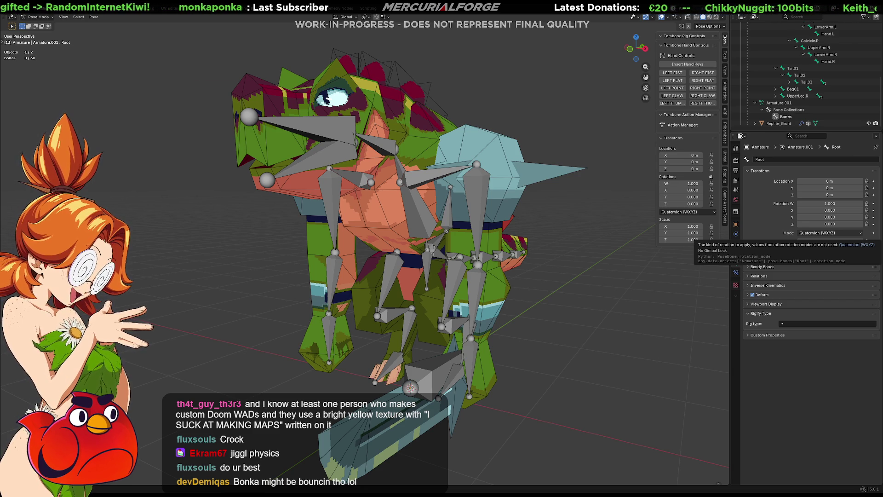
middle_drag(579, 263, 581, 271)
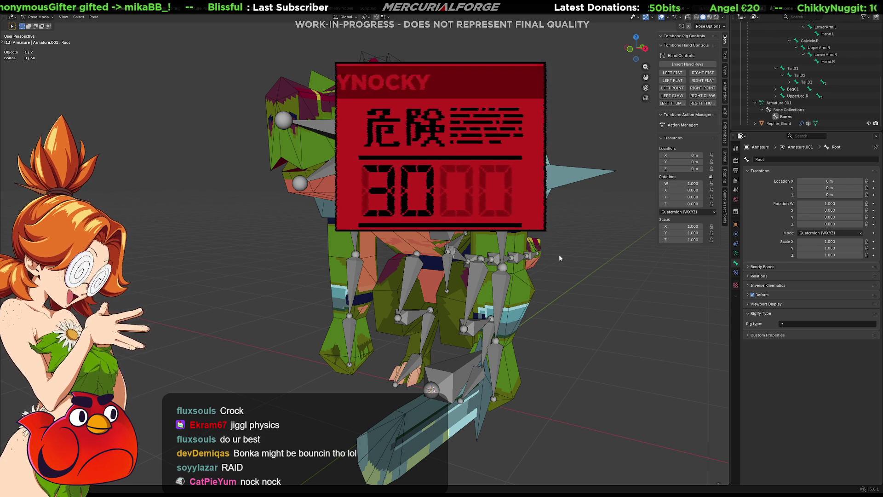
Play back the rig's animation and orbit to see it side-on and head-on
middle_drag(560, 257, 565, 263)
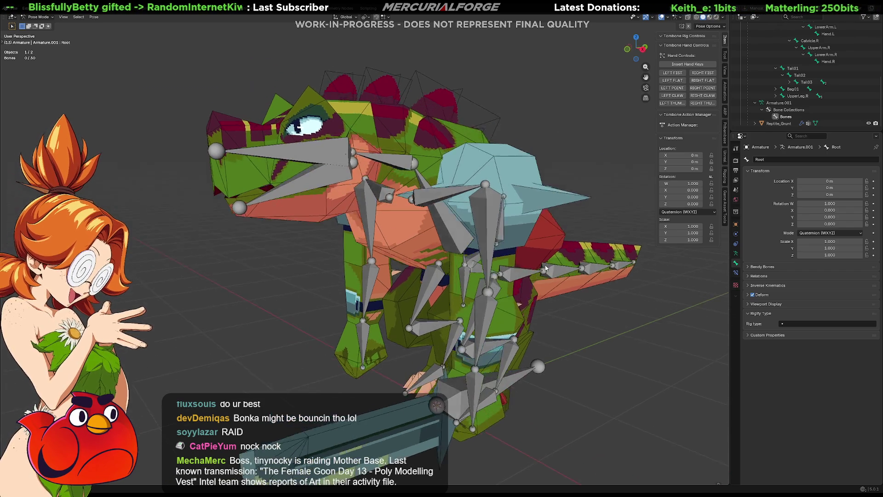
key(space)
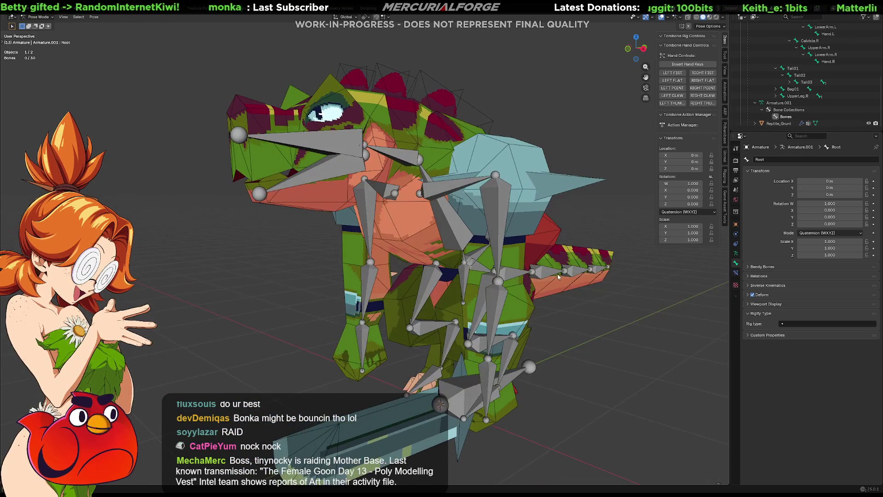
mouse_move(546, 261)
middle_down()
mouse_move(513, 292)
mouse_move(525, 266)
mouse_move(564, 263)
mouse_move(550, 267)
middle_up()
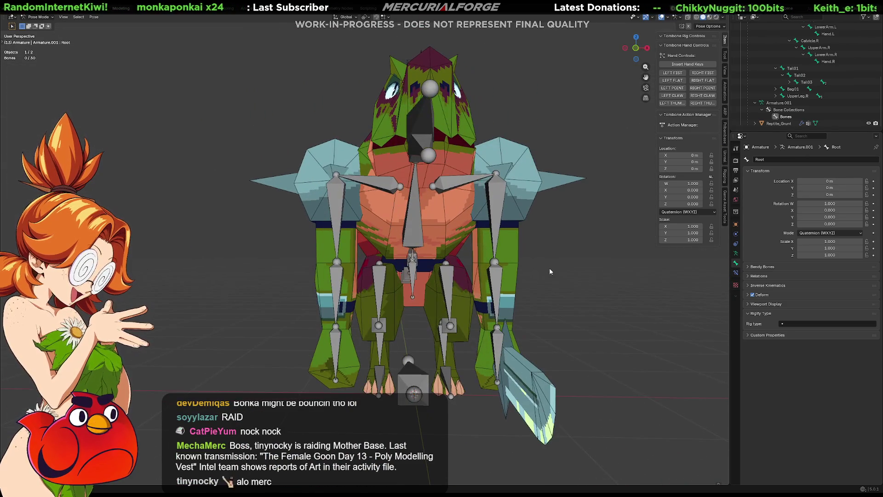
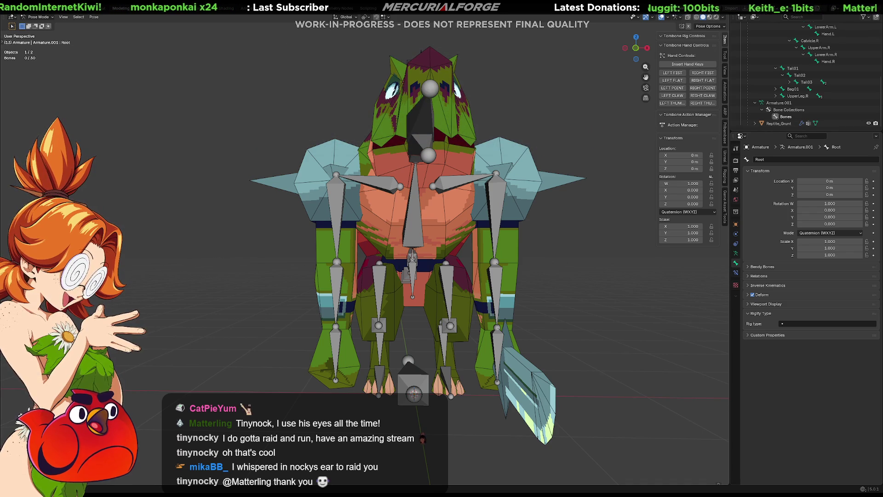
Orbit the rigged reptile to a side-on view with the tail to the right
mouse_move(584, 294)
middle_down()
mouse_move(500, 306)
mouse_move(535, 301)
mouse_move(535, 287)
mouse_move(513, 277)
middle_up()
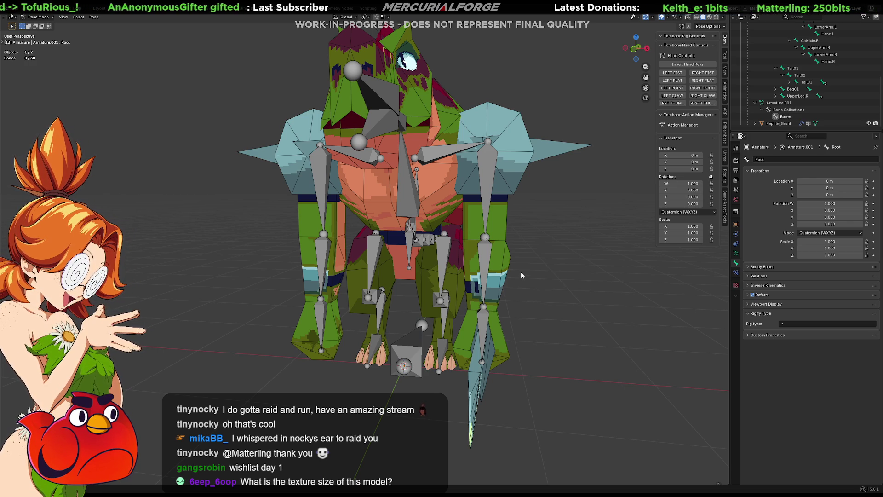
middle_drag(570, 263, 526, 264)
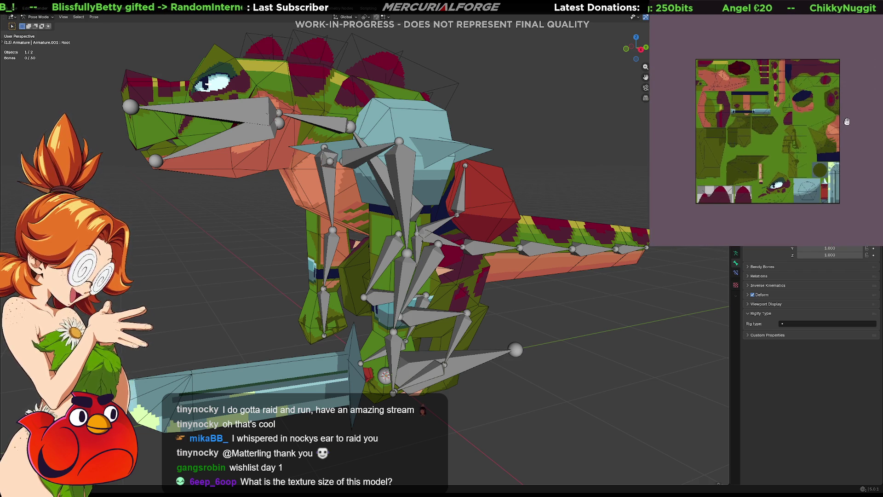
scroll(732, 60, up, 5)
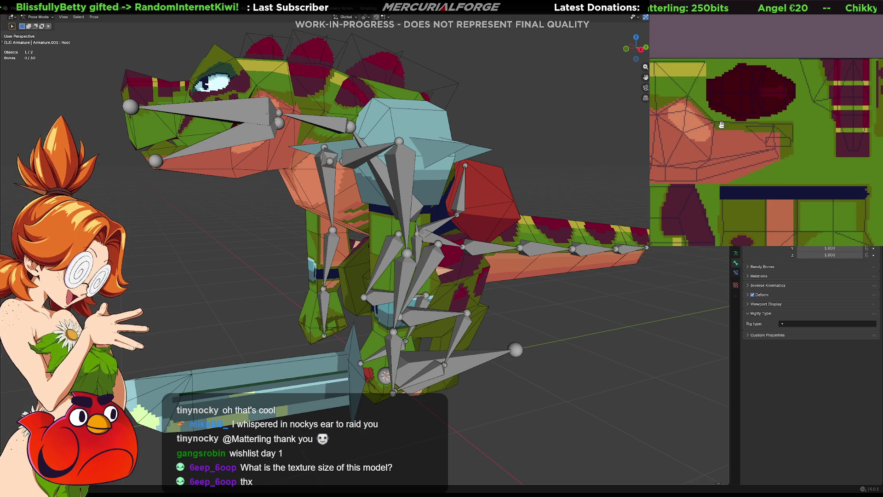
Pan the texture atlas to inspect the eye area and other regions up close
drag(722, 124, 773, 73)
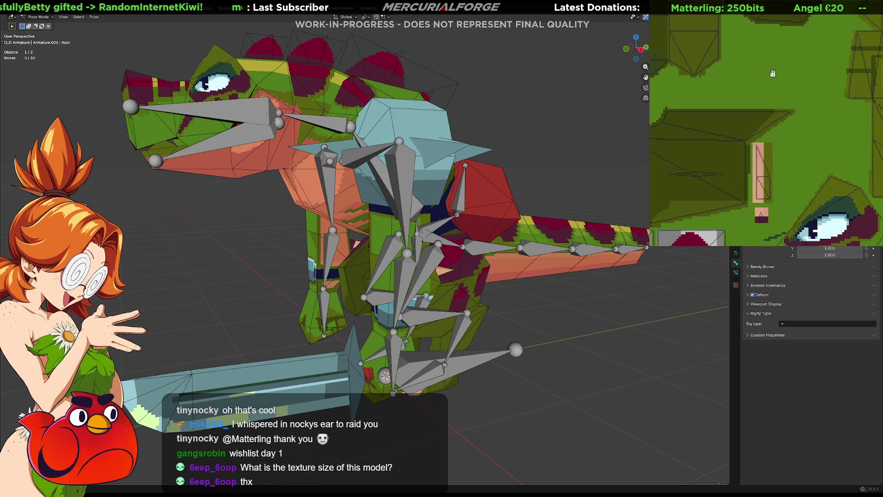
scroll(773, 72, down, 3)
scroll(766, 83, up, 3)
drag(724, 104, 750, 113)
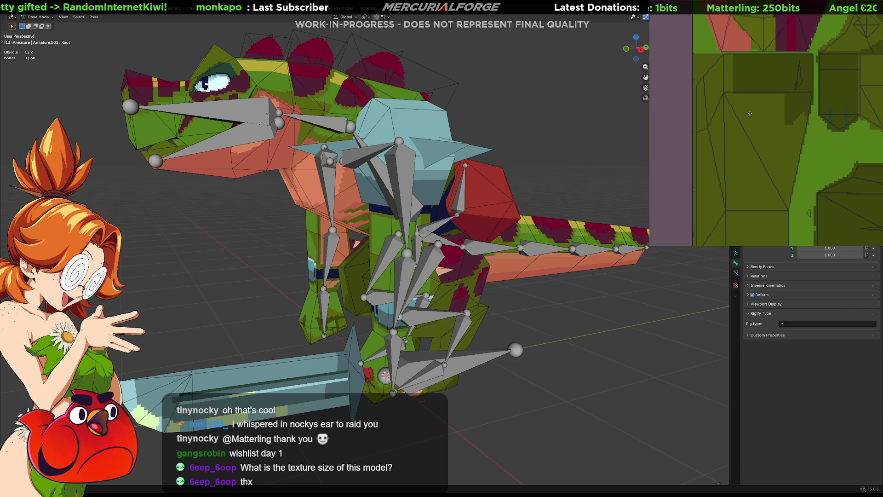
middle_drag(750, 113, 821, 155)
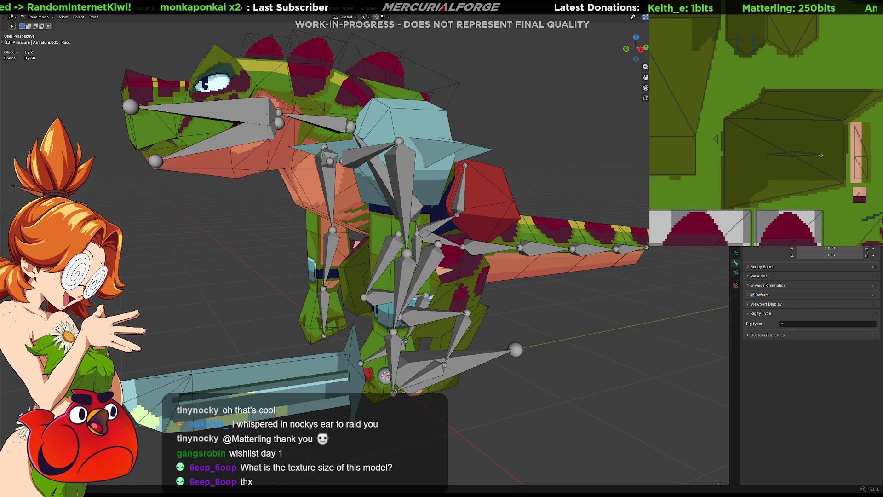
scroll(814, 145, down, 2)
scroll(804, 127, down, 3)
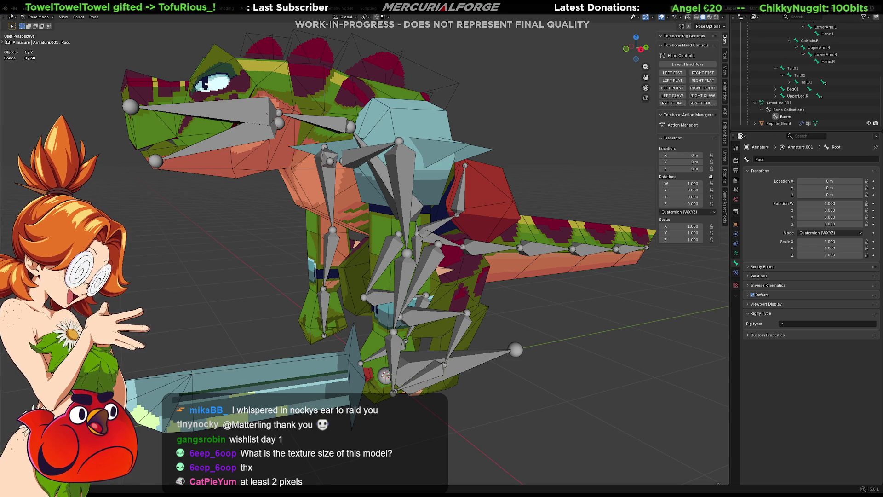
Orbit the reptile and its bones to a front three-quarter view
mouse_move(442, 276)
middle_down()
mouse_move(529, 271)
mouse_move(565, 257)
mouse_move(393, 266)
middle_up()
mouse_move(331, 271)
middle_down()
mouse_move(314, 265)
mouse_move(368, 268)
middle_up()
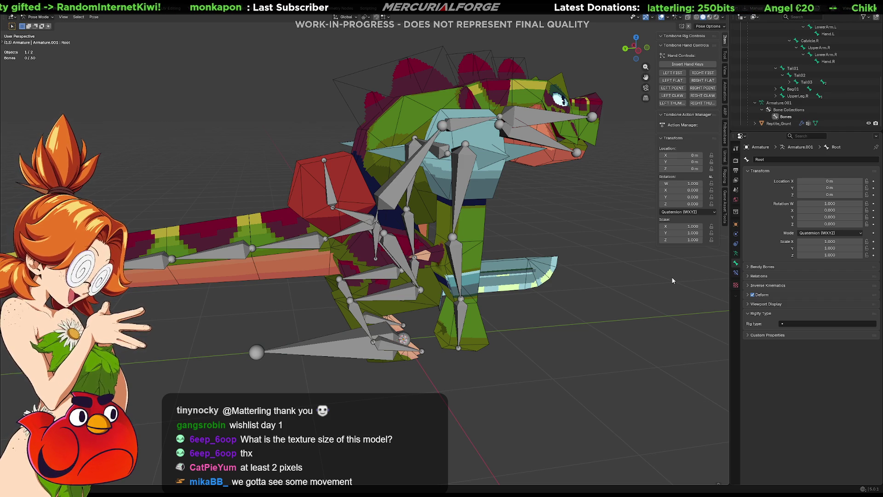
mouse_move(648, 299)
middle_down()
mouse_move(533, 293)
mouse_move(537, 283)
mouse_move(545, 288)
middle_up()
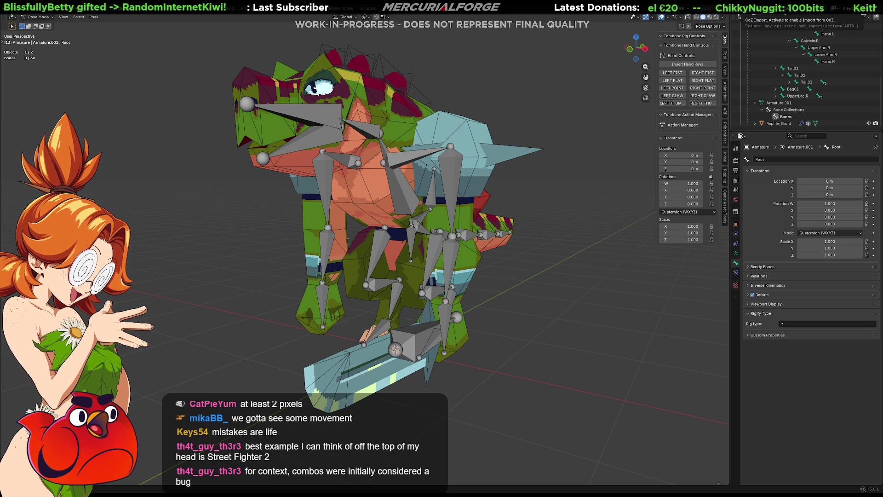
Switch to the Unreal level editor and start a Play In Editor session
key(alt+Tab)
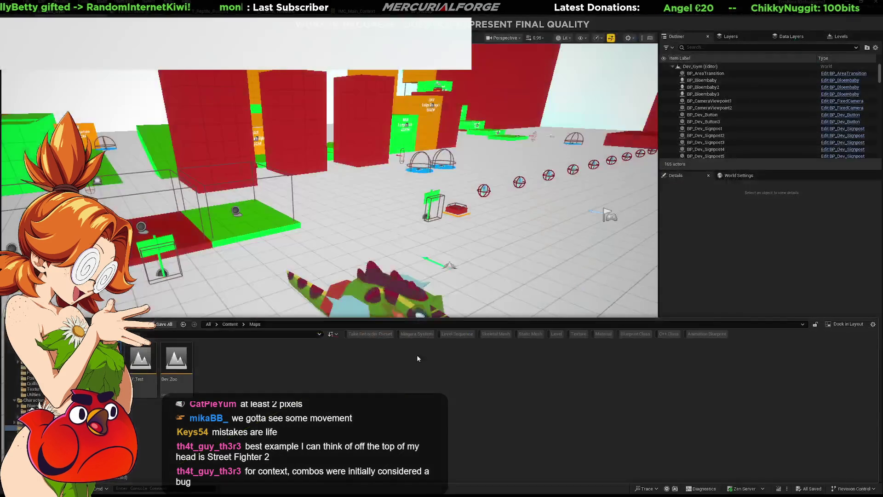
scroll(551, 261, up, 5)
scroll(499, 246, up, 5)
scroll(499, 247, up, 3)
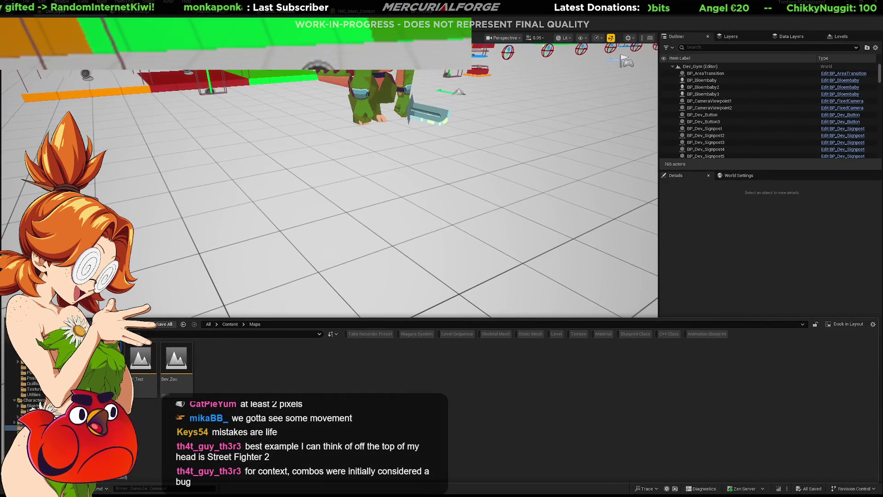
click(424, 299)
key(alt+p)
key(w)
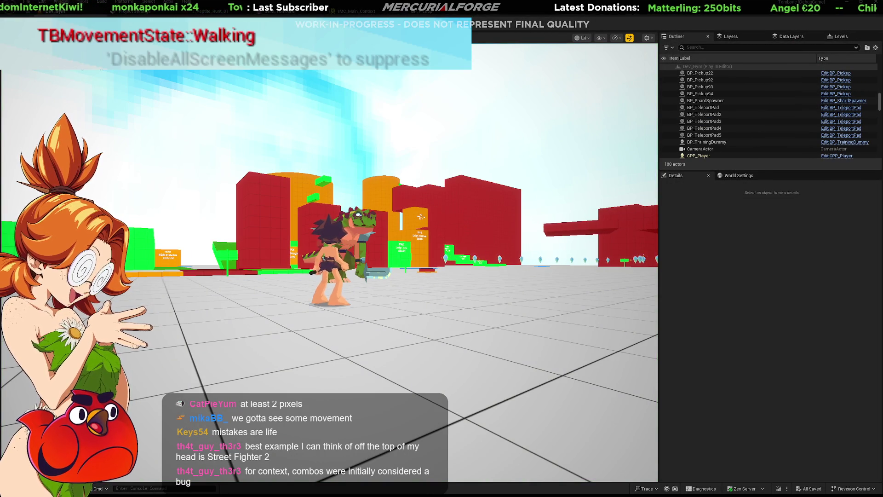
Double jump, swing two sword attacks, run forward and dive, then jump after recovering
key(space)
key(space)
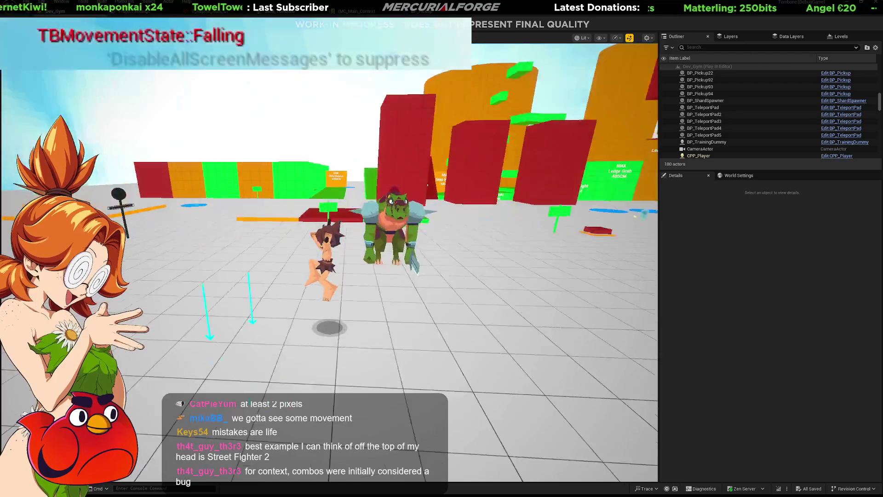
key(shift)
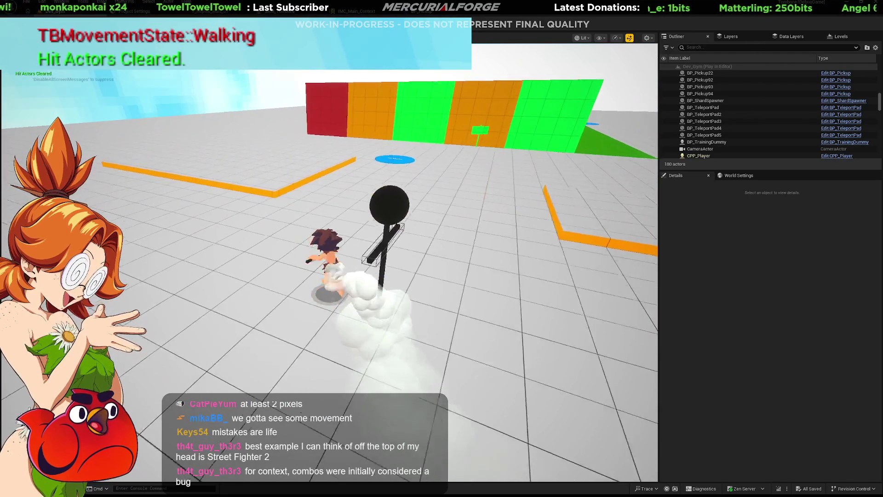
key(e)
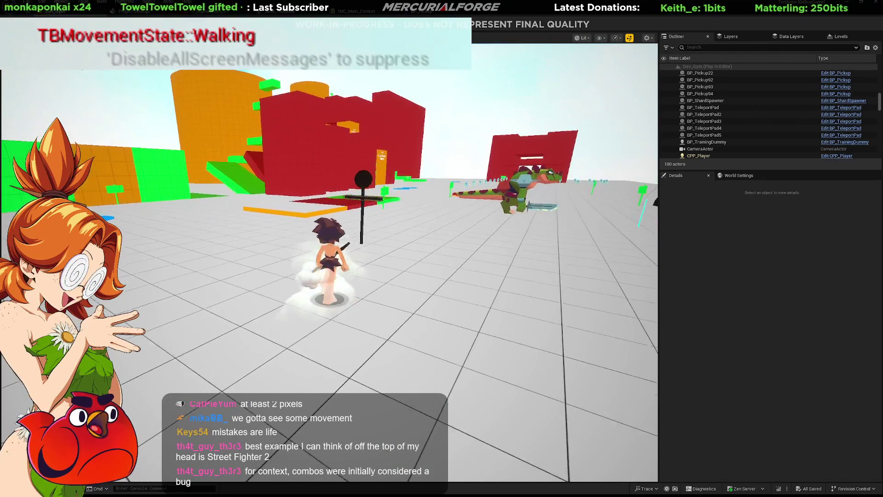
key(e)
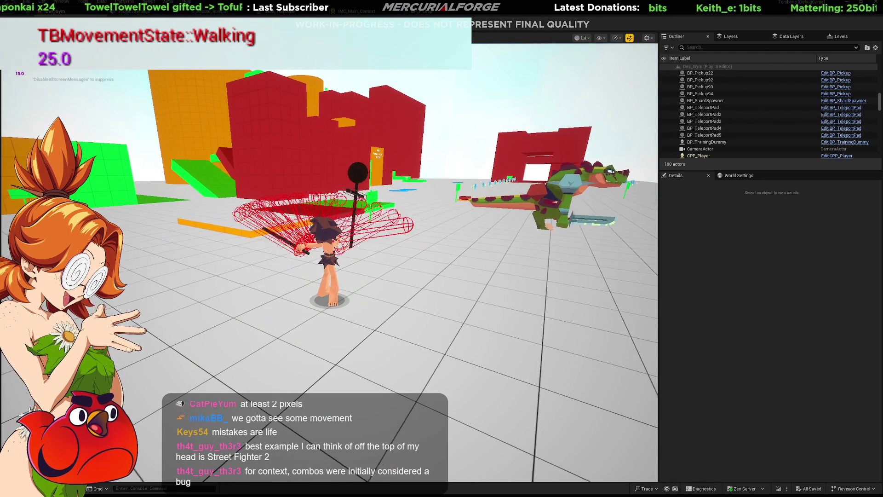
key(w)
key(ctrl)
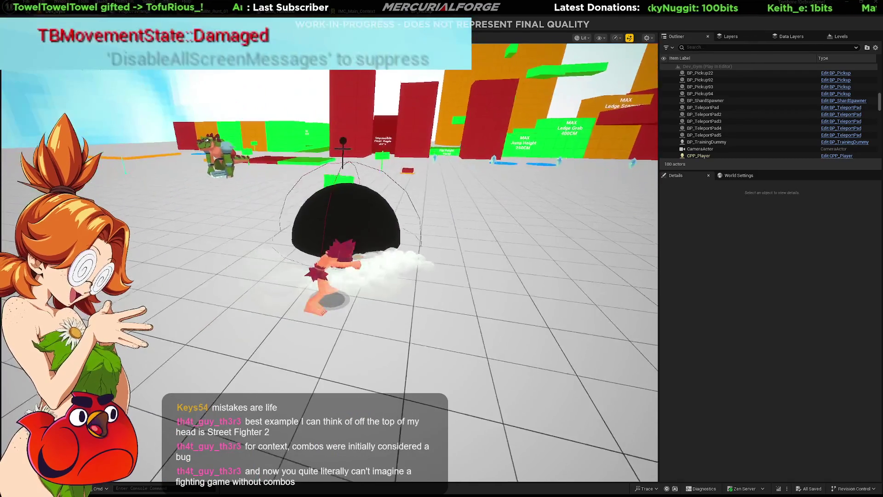
key(space)
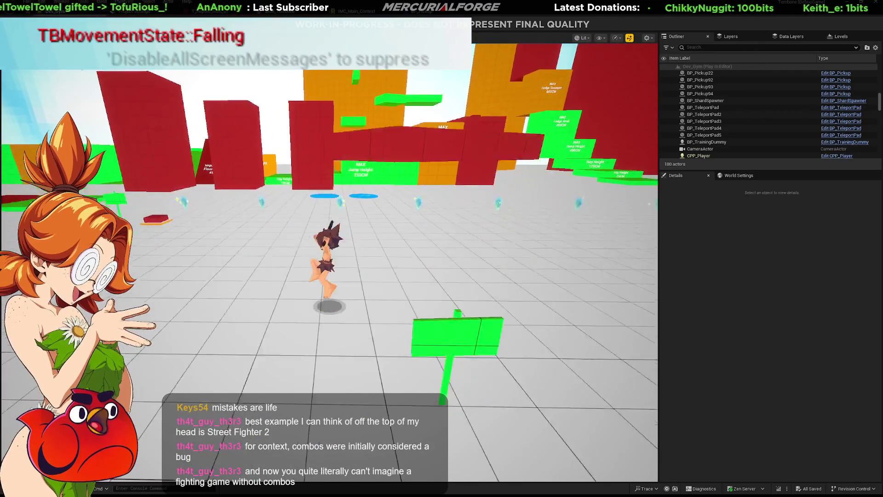
Grab and climb the red platform's ledge, then dash and jump across the green block
key(space)
key(space)
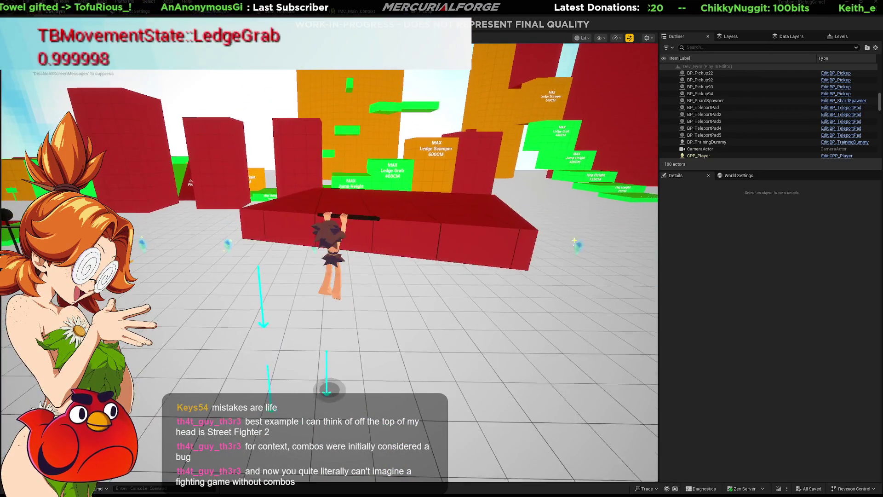
key(space)
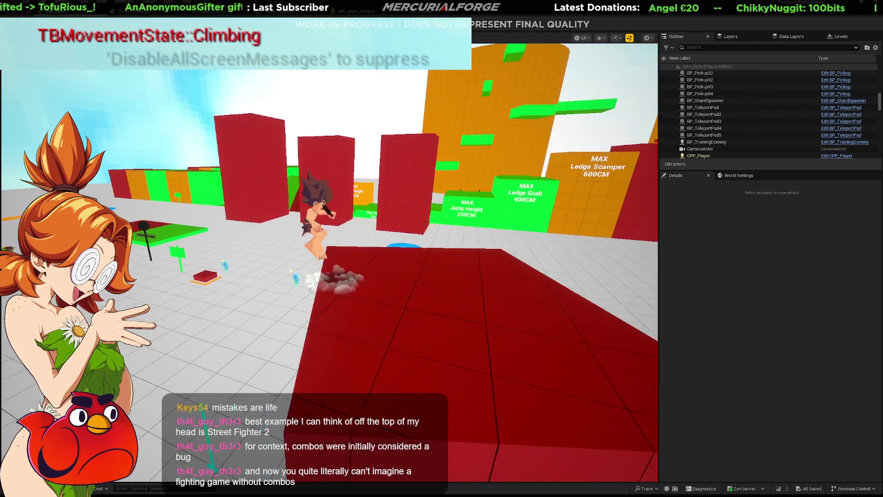
key(space)
key(shift)
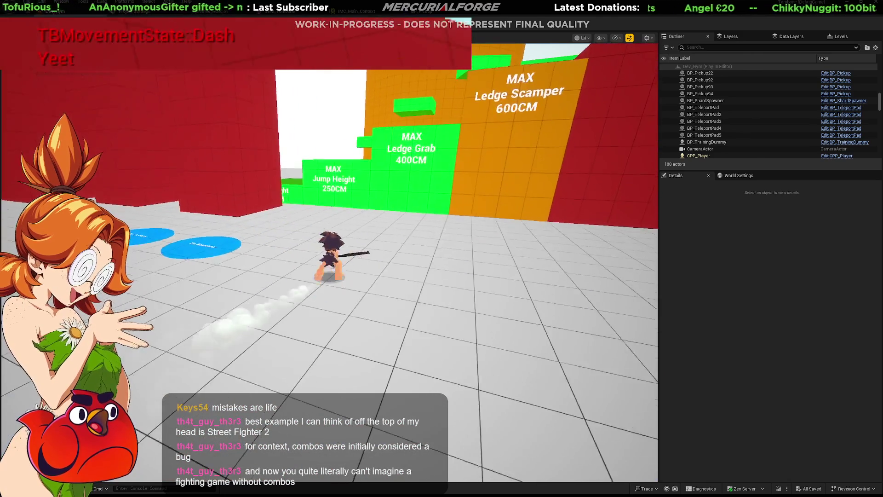
key(space)
key(shift)
key(space)
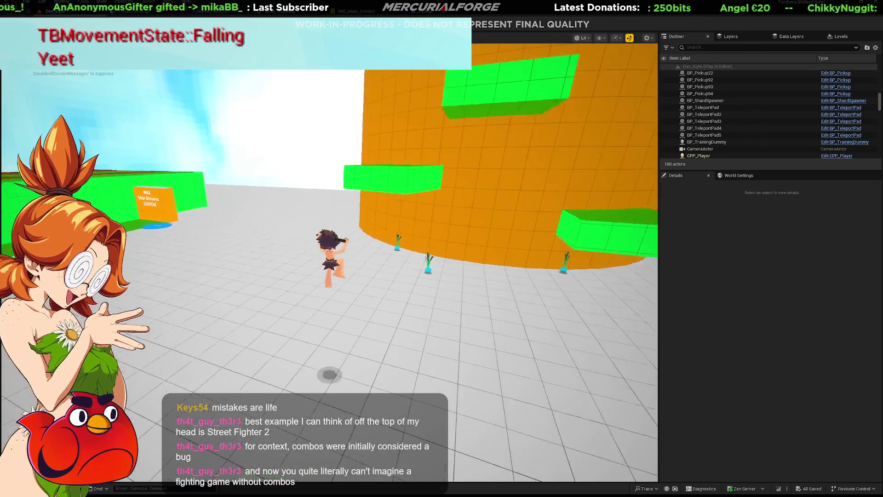
Dive and roll along the floor, then walk into the pickup to capture it
key(shift)
key(w)
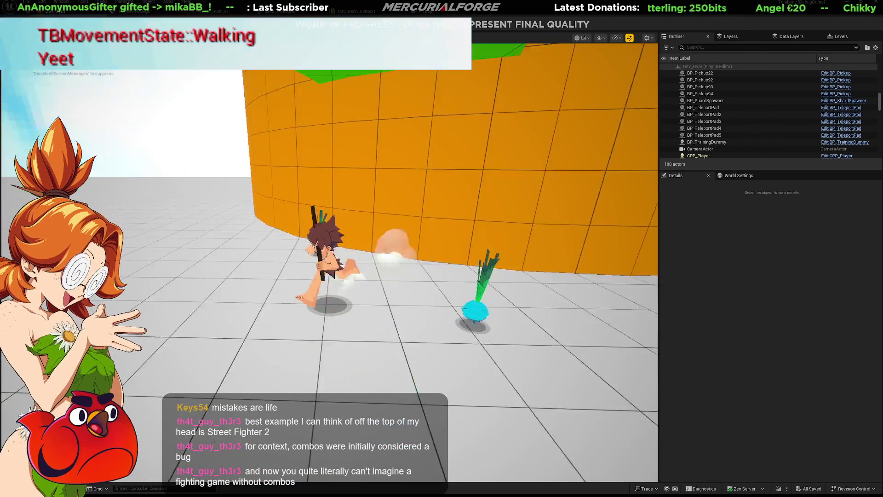
key(shift)
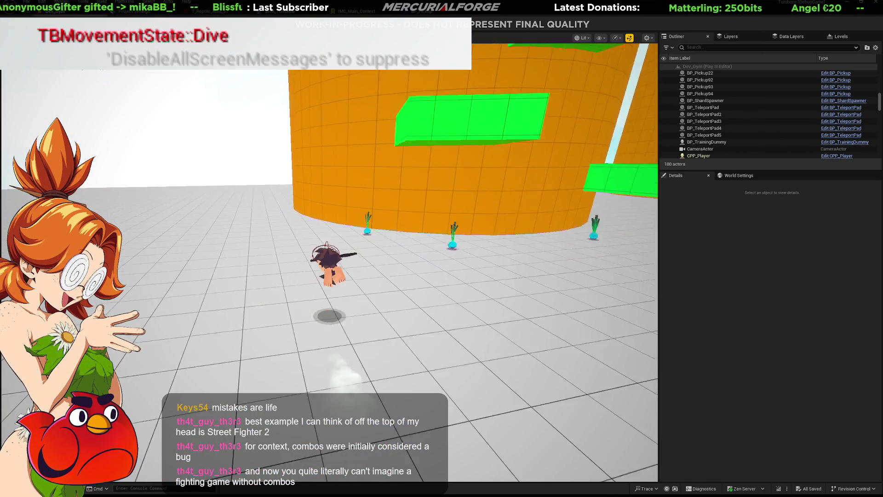
key(shift)
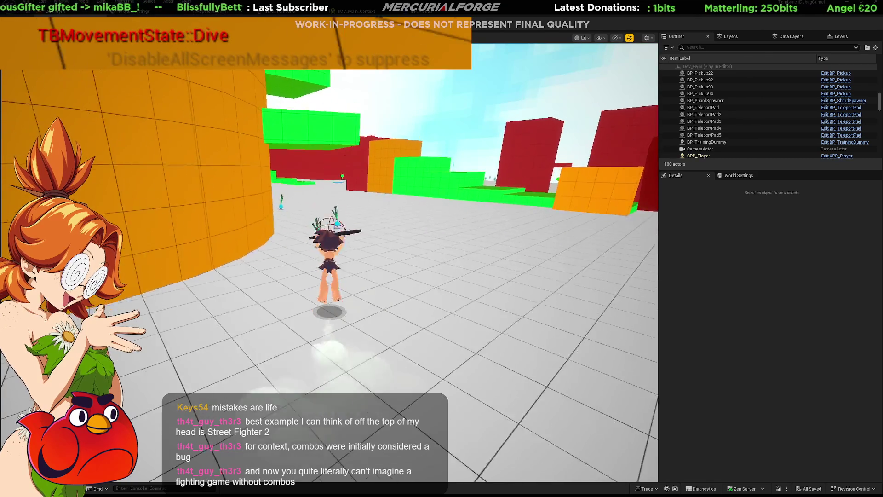
key(w)
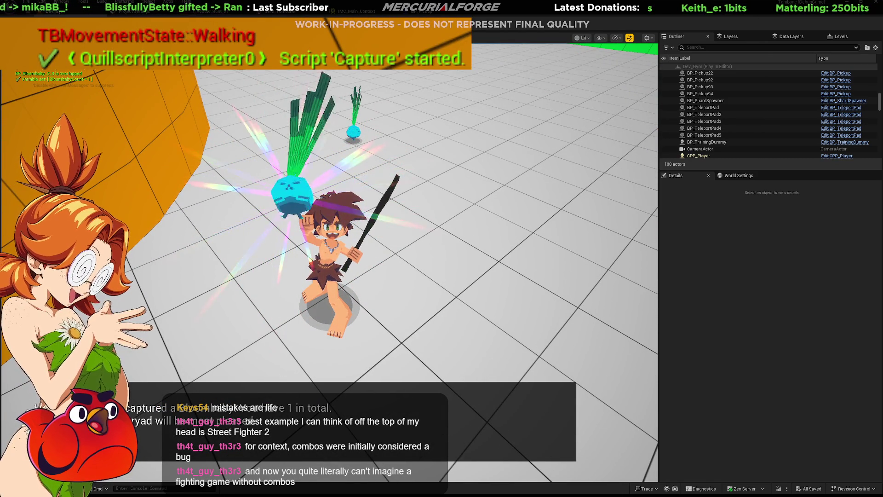
Dash toward the blocks, collect the crystal pickups and run toward the red wall, then halt
key(shift)
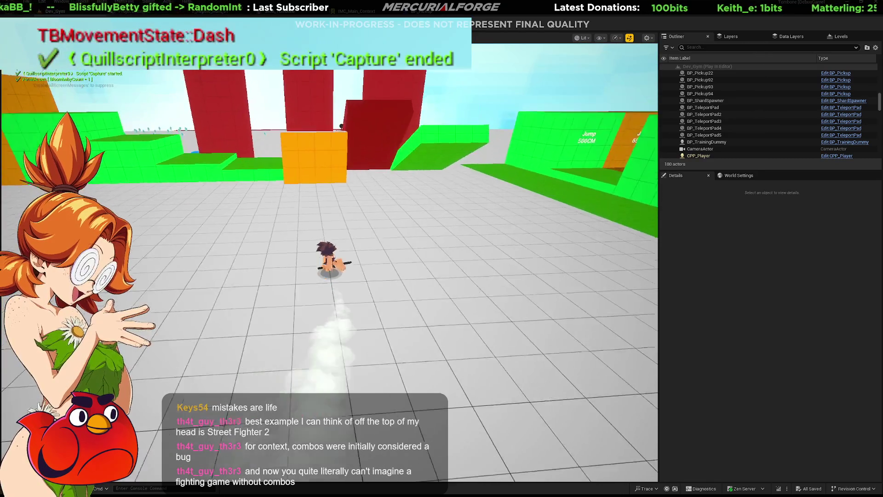
key(space)
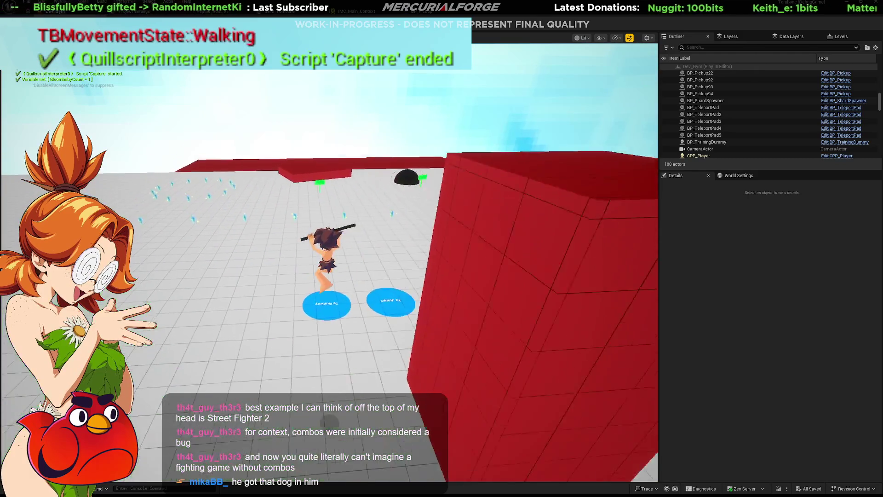
key(w)
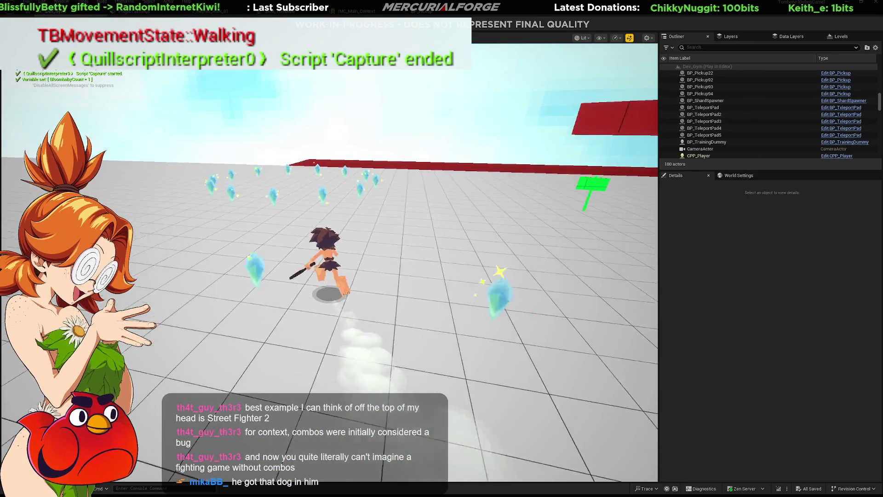
key(w)
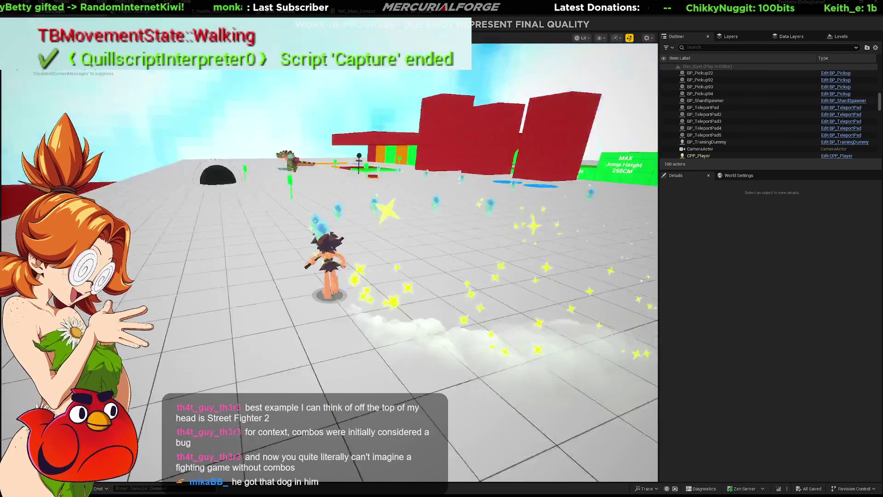
key(w)
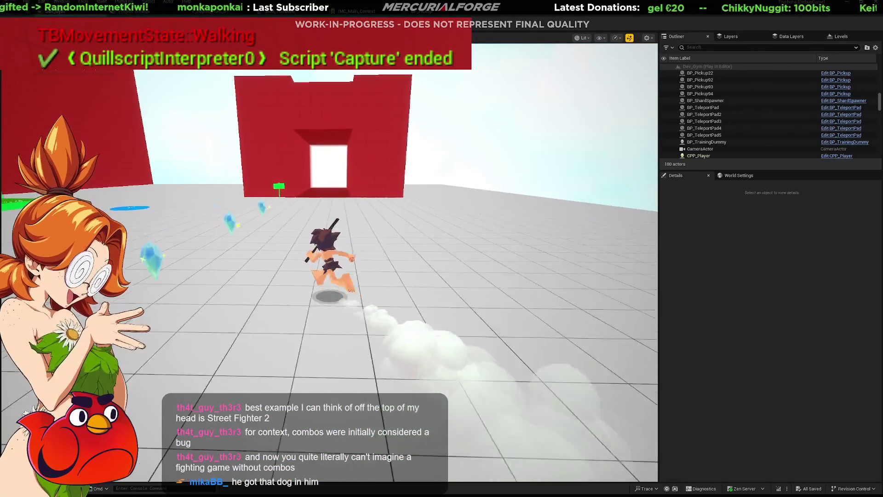
key(w)
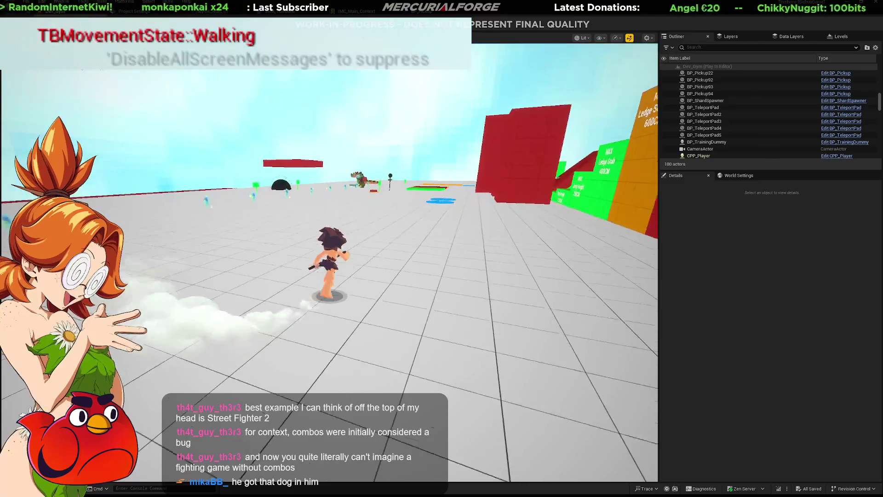
key(w)
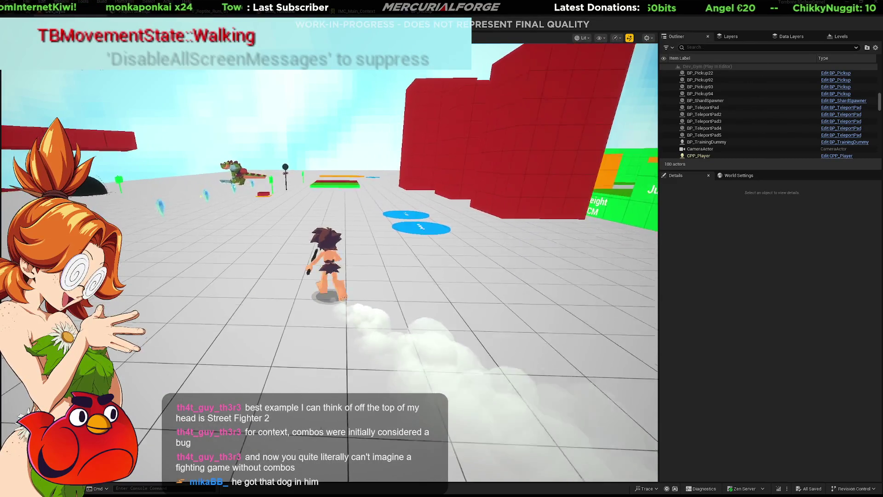
key(grave)
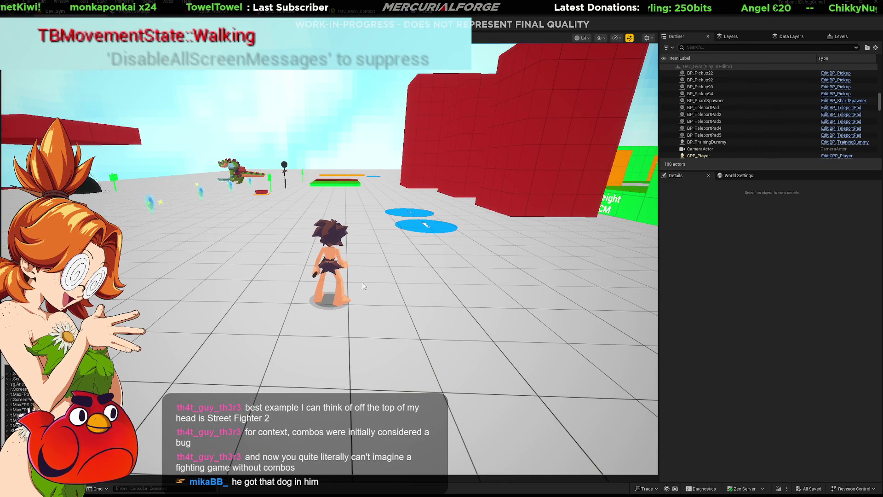
Resume running and jump up and across the stepped red blocks
key(shift)
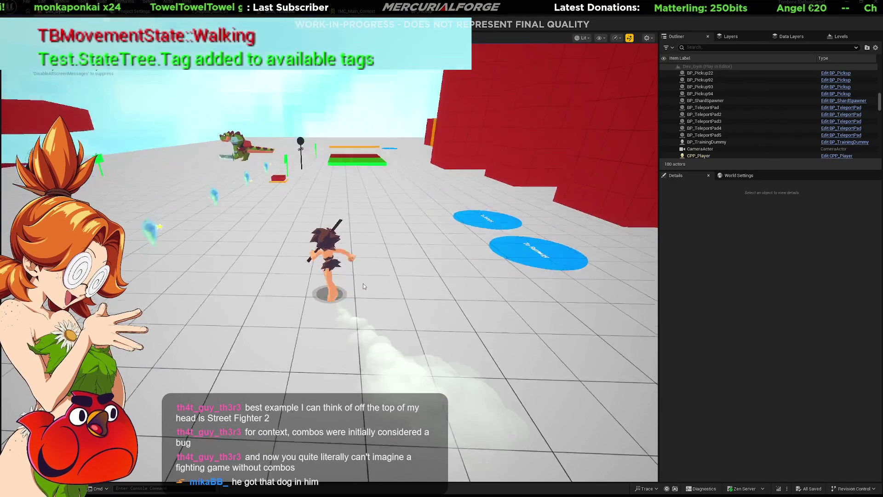
key(w)
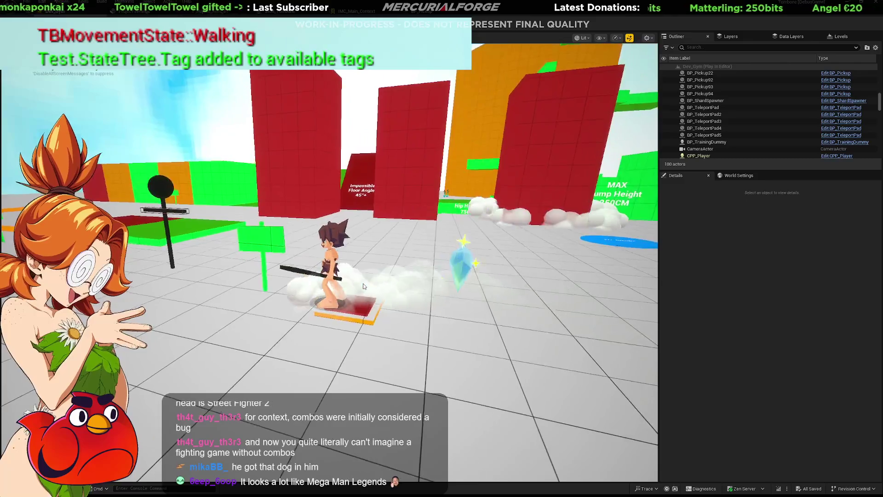
key(w)
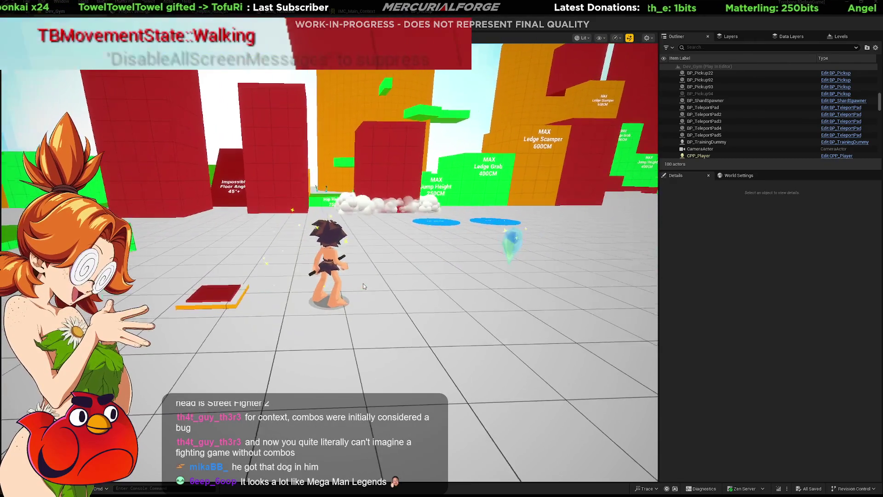
key(w)
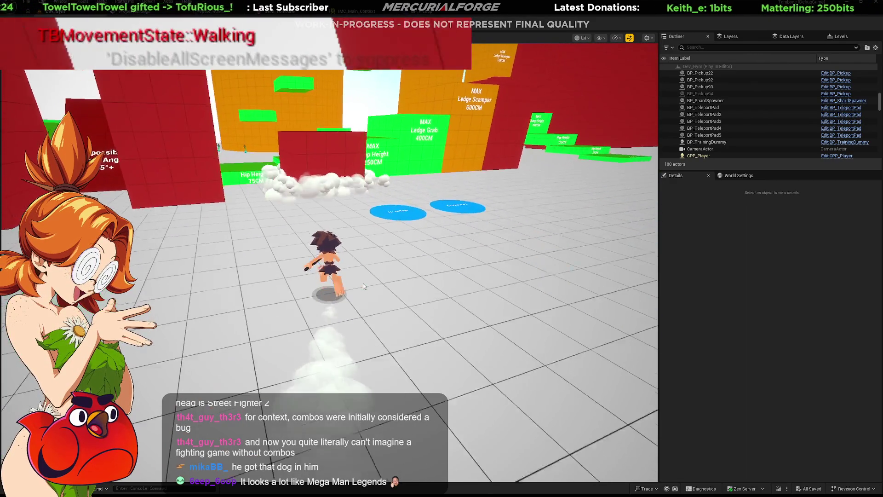
key(space)
key(space)
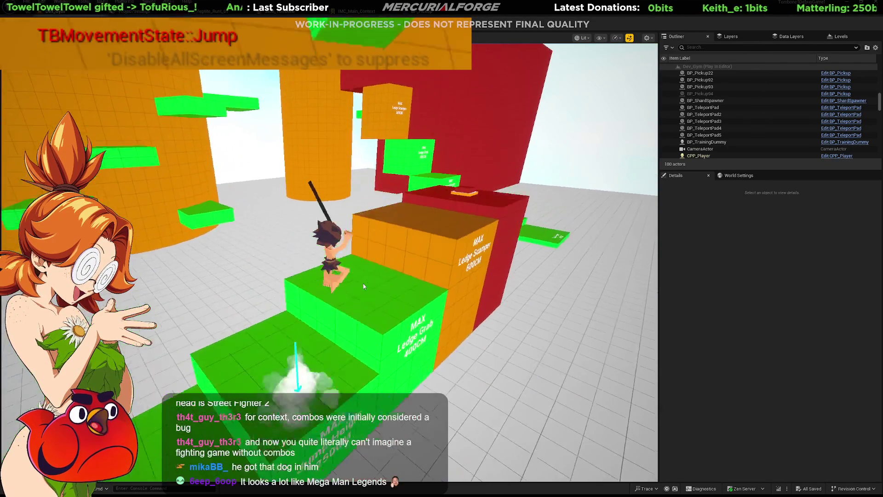
key(space)
key(w)
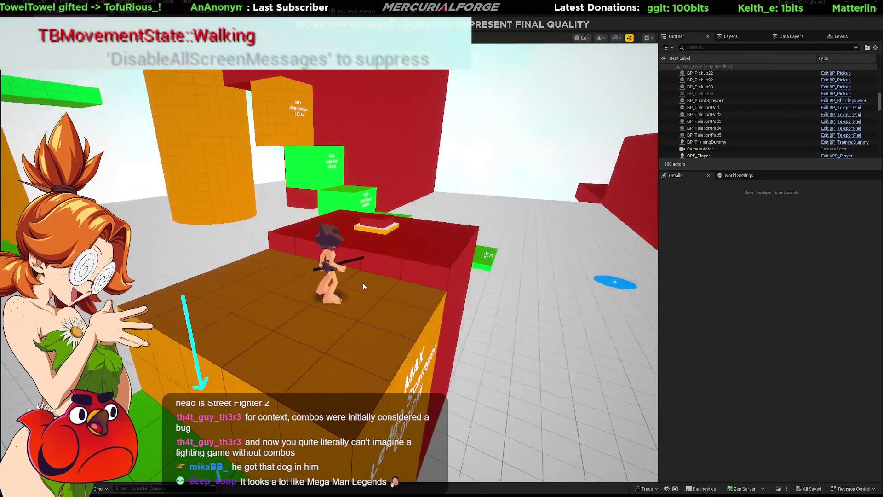
key(space)
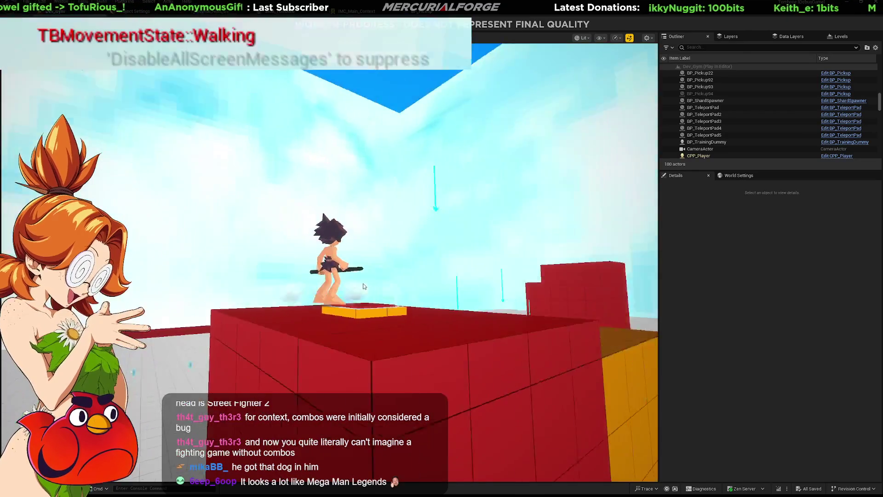
Jump onto the tall red block, double jump off, then dive, dash and dive toward the red wall
key(space)
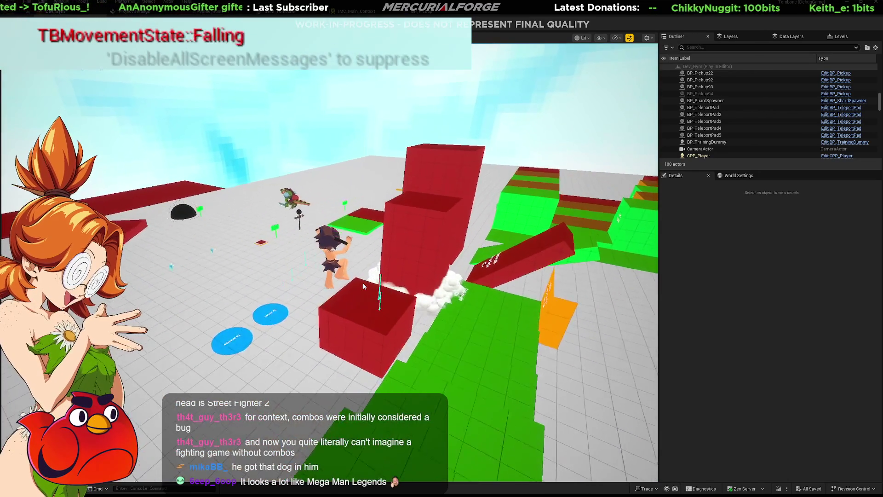
key(space)
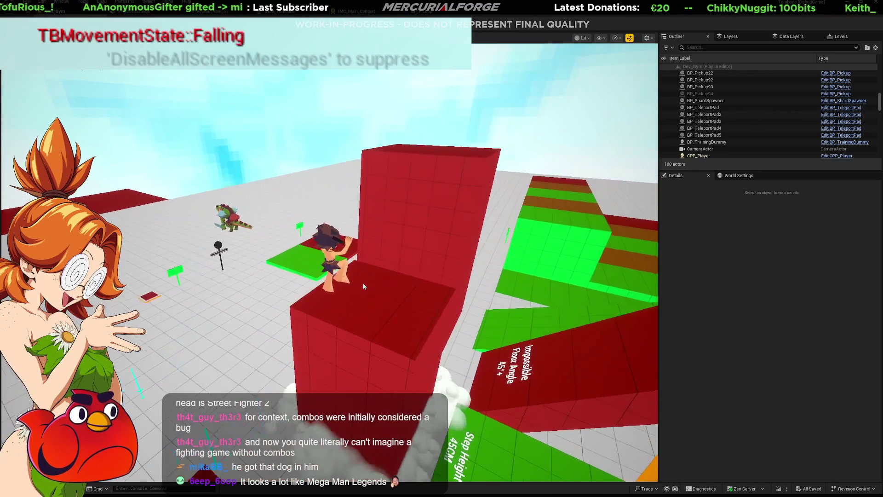
key(space)
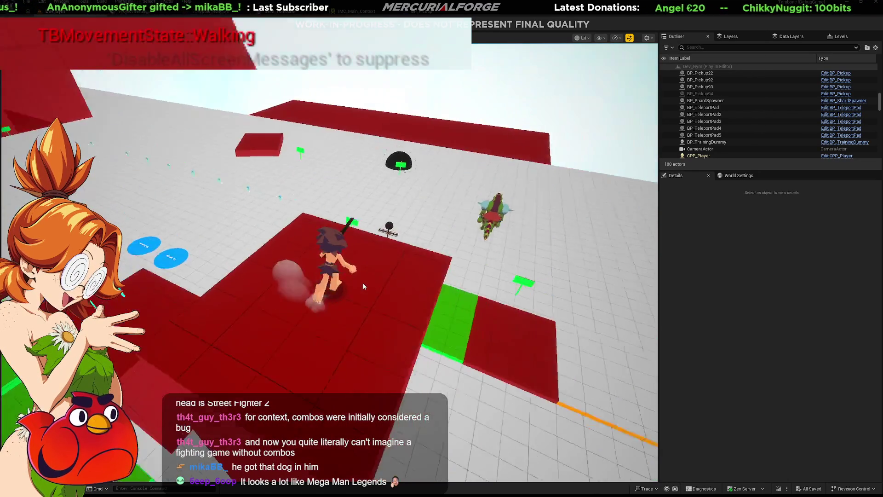
key(space)
key(space)
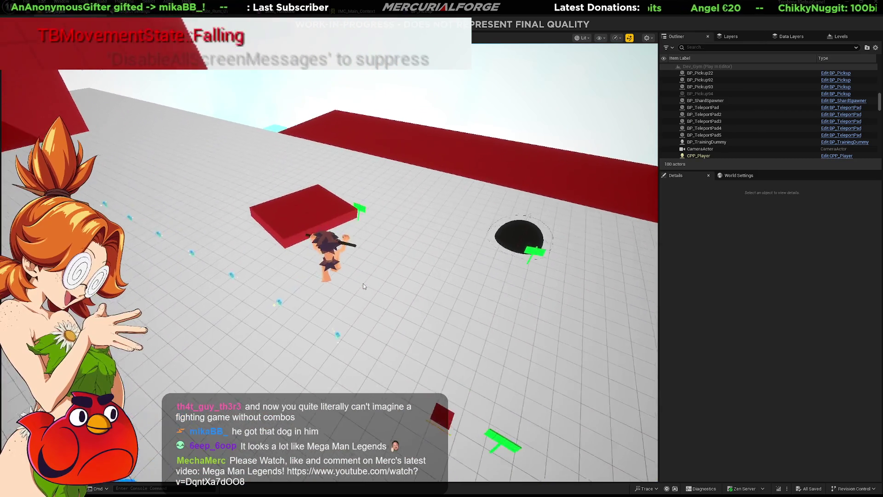
key(ctrl)
key(shift)
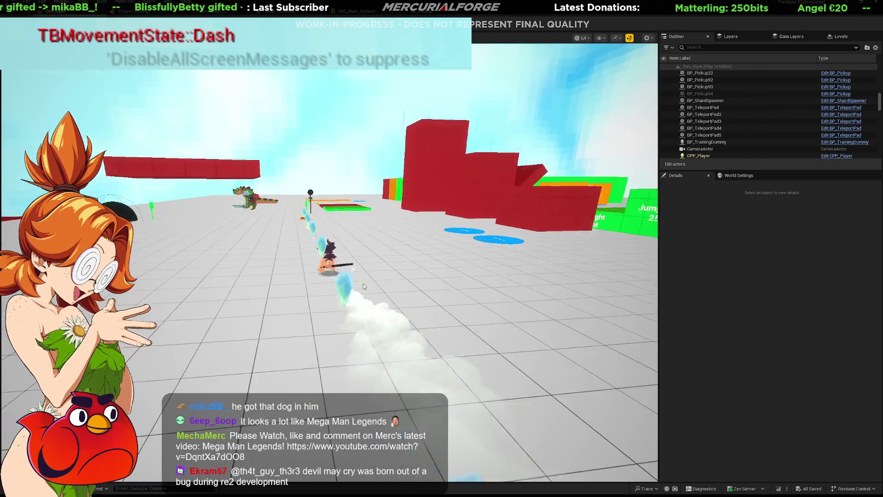
key(ctrl)
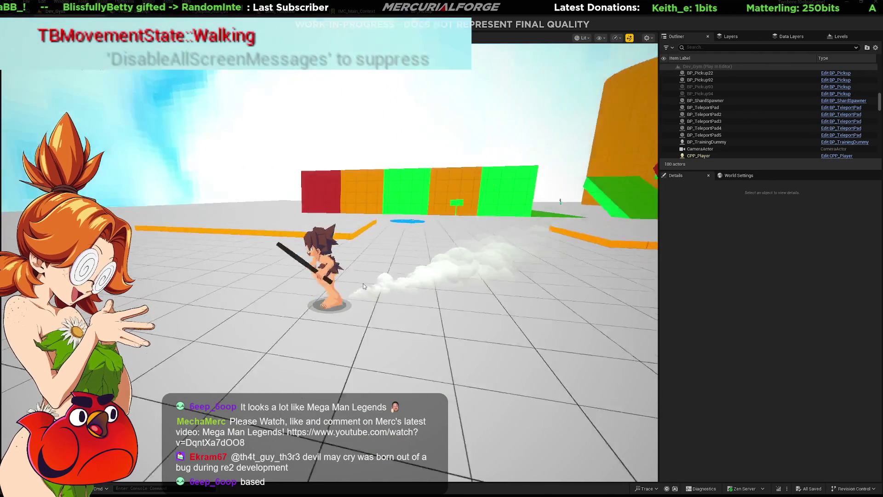
Dash onto the green platform and chain dives, rolls and jumps across the floor toward the reptile
key(shift)
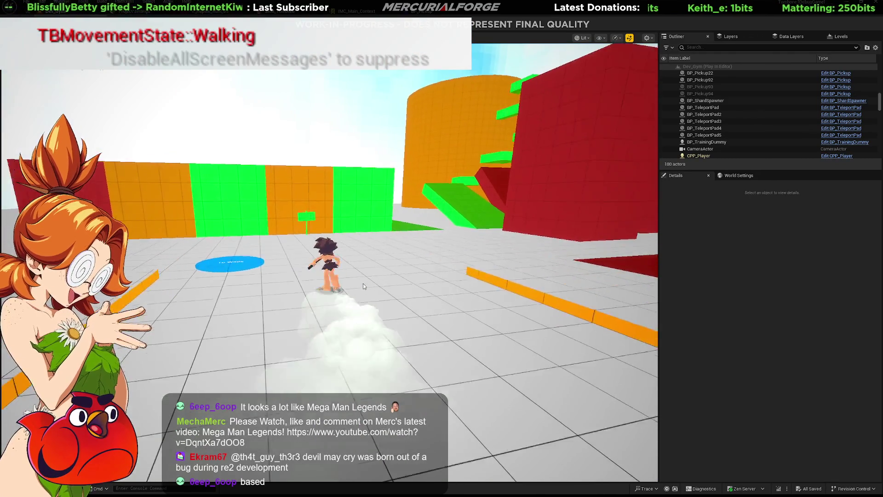
key(space)
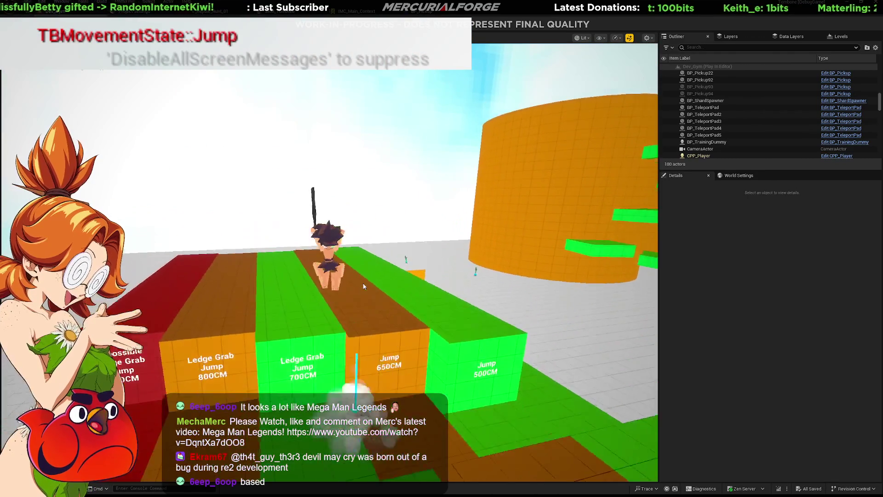
key(ctrl)
key(shift)
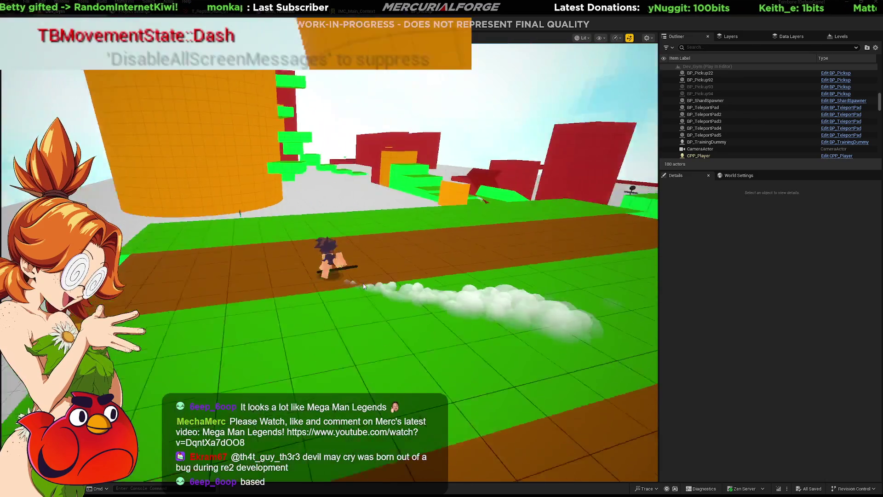
key(space)
key(ctrl)
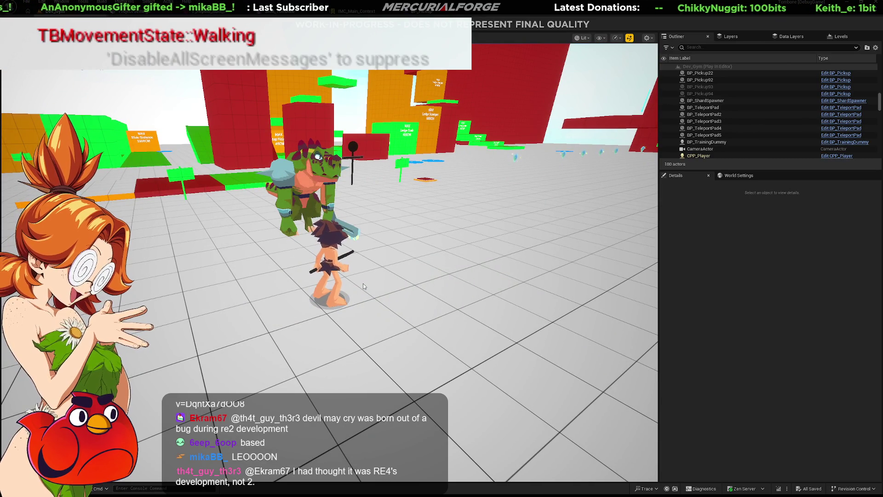
End the Play-In-Editor session and return to the level editor
key(Escape)
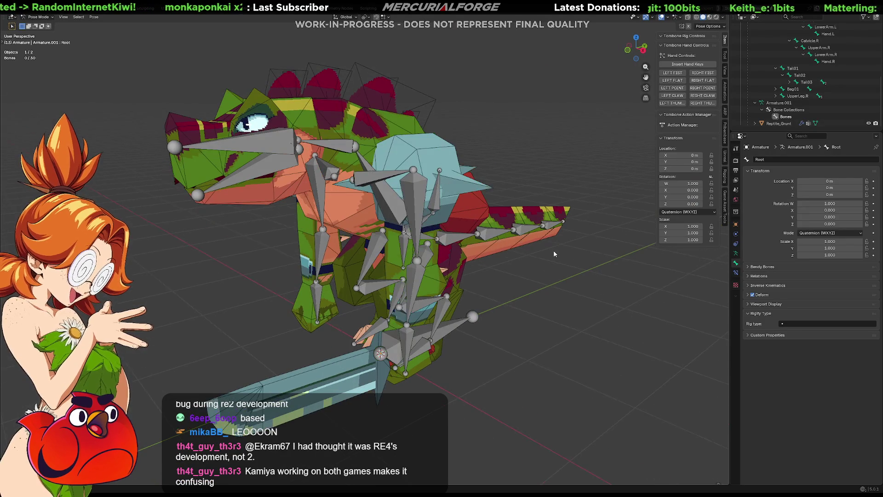
Switch the rig to Edit Mode and select the UpperArm.L bone
key(Tab)
key(Tab)
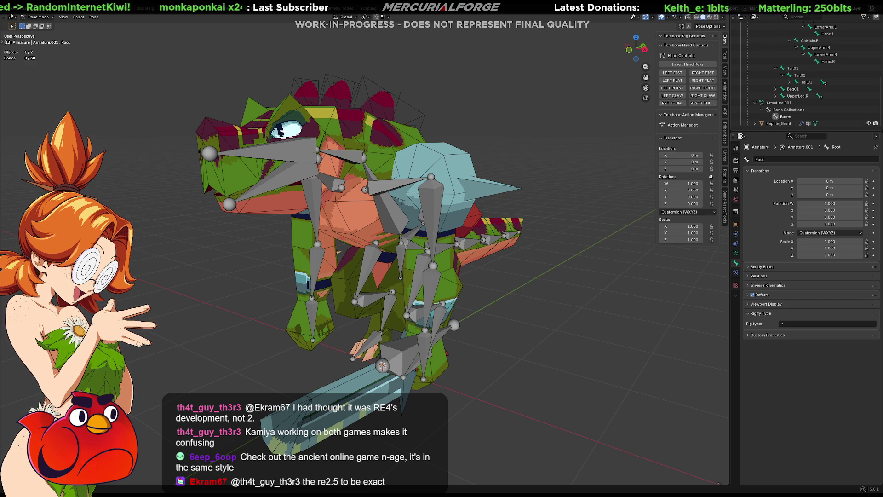
click(428, 198)
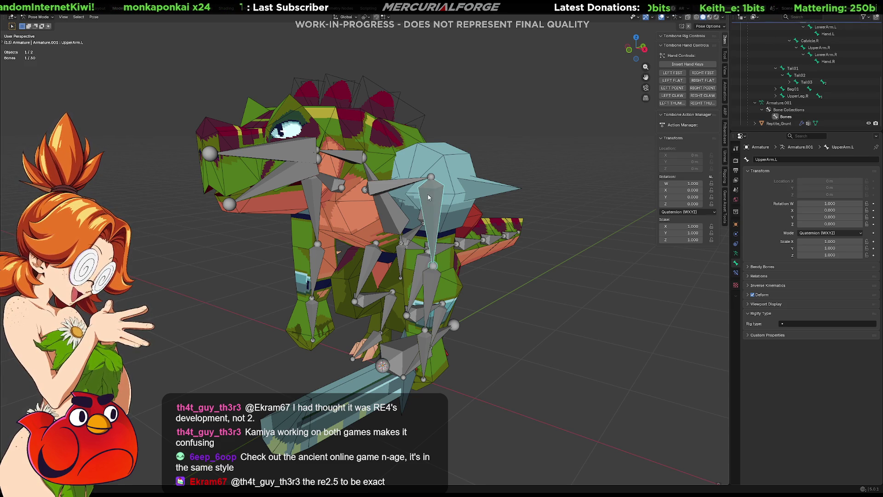
middle_drag(426, 219, 442, 221)
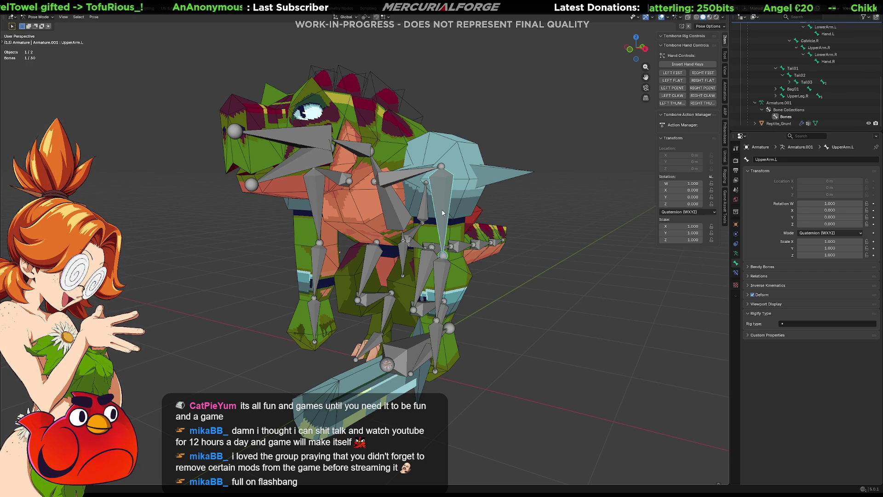
key(KP_1)
shift+click(339, 240)
key(shift+bracketright)
key(shift+bracketright)
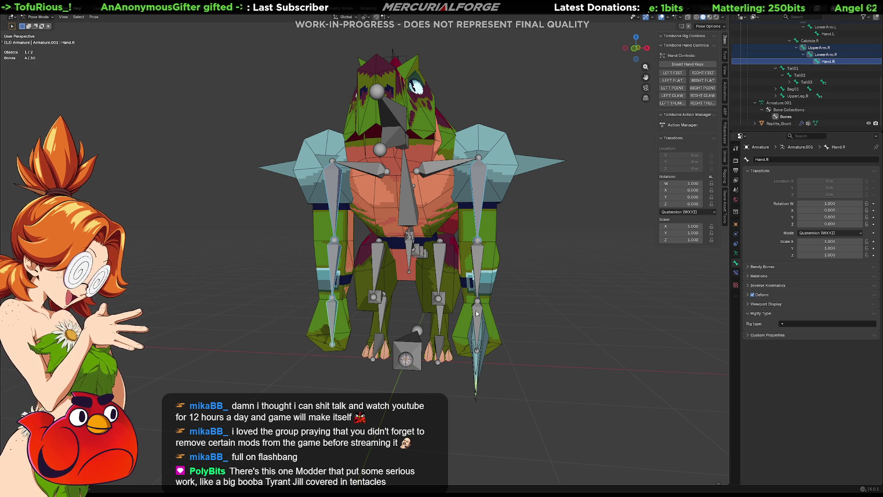
shift+click(477, 313)
shift+click(481, 266)
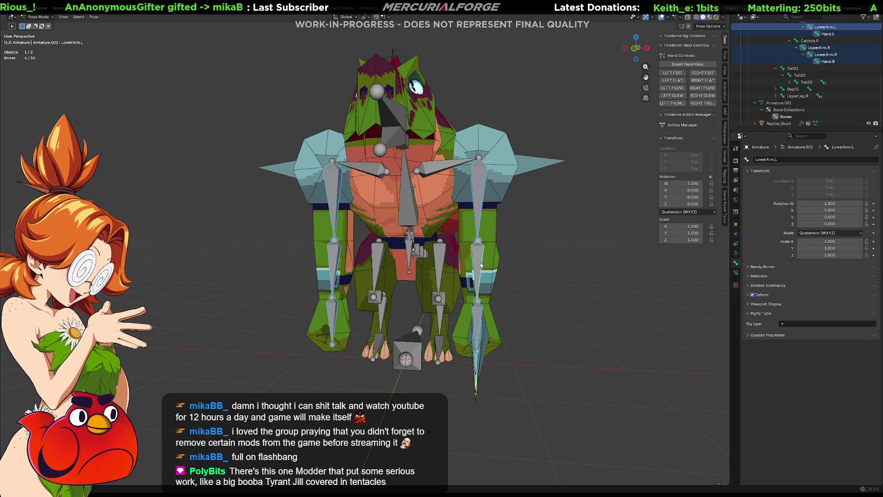
shift+click(444, 298)
shift+click(439, 317)
shift+click(381, 306)
shift+click(379, 263)
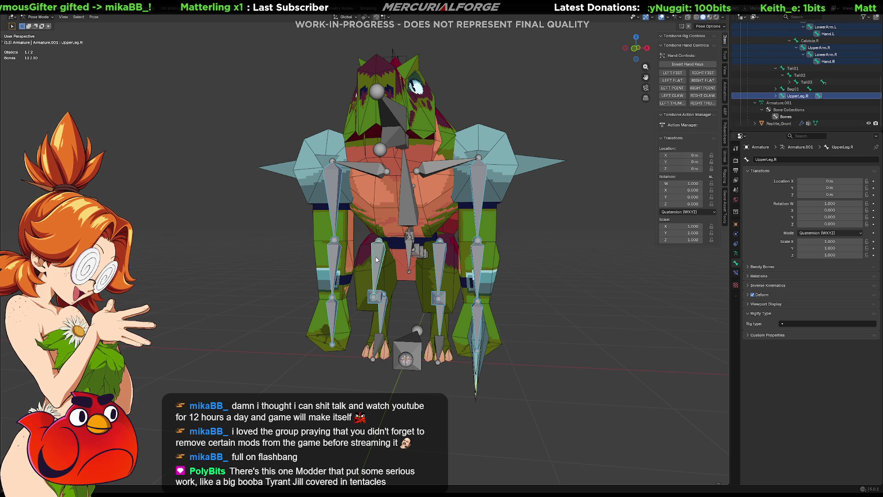
mouse_move(481, 214)
middle_down()
mouse_move(425, 222)
mouse_move(460, 217)
middle_up()
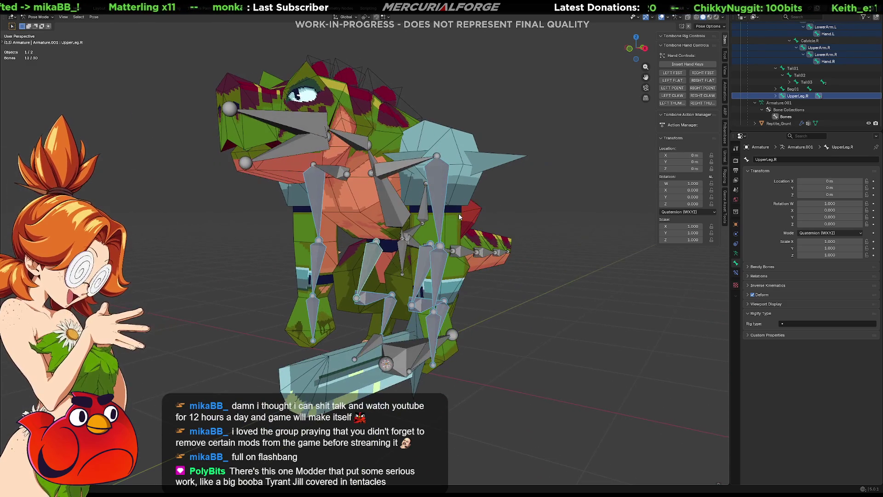
right_click(440, 196)
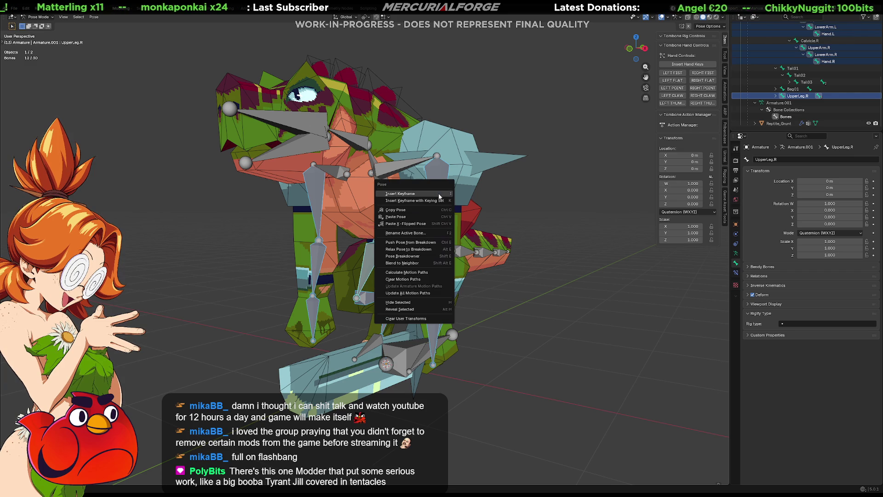
click(438, 194)
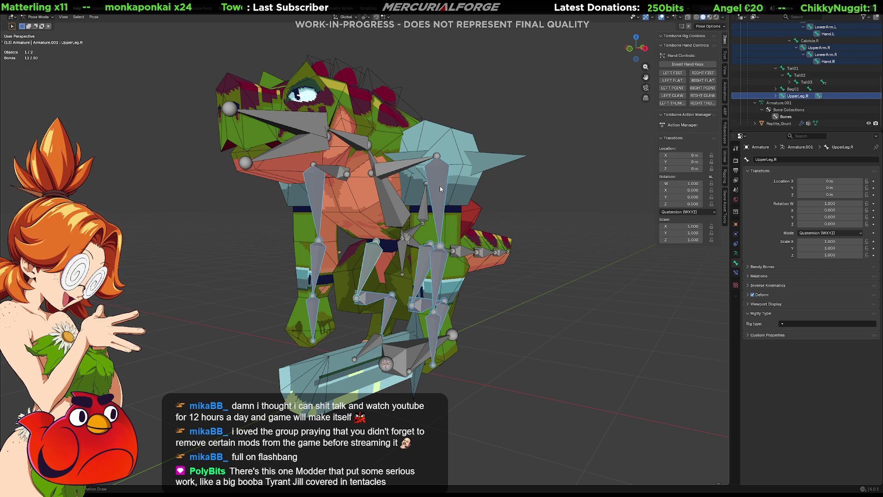
middle_drag(447, 195, 467, 201)
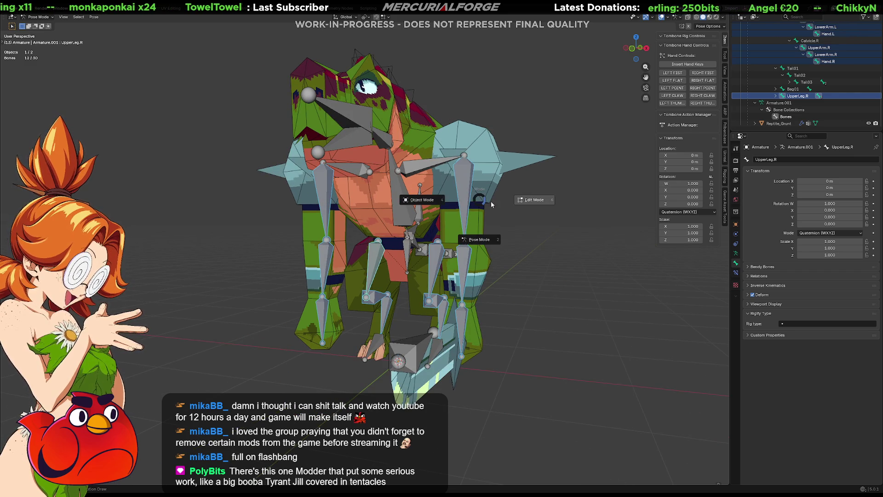
In Edit Mode, duplicate the selected upper arm and leg bones twice in place (.001 and .002 copies)
key(Tab)
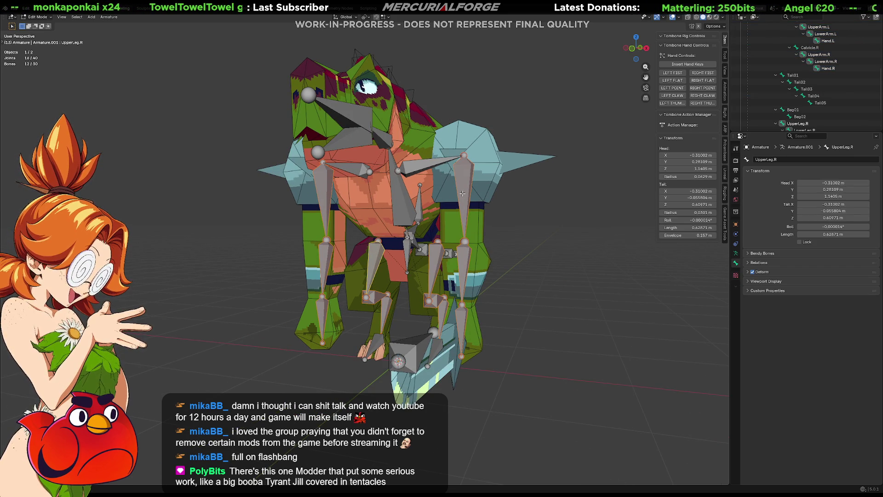
key(shift+d)
key(Return)
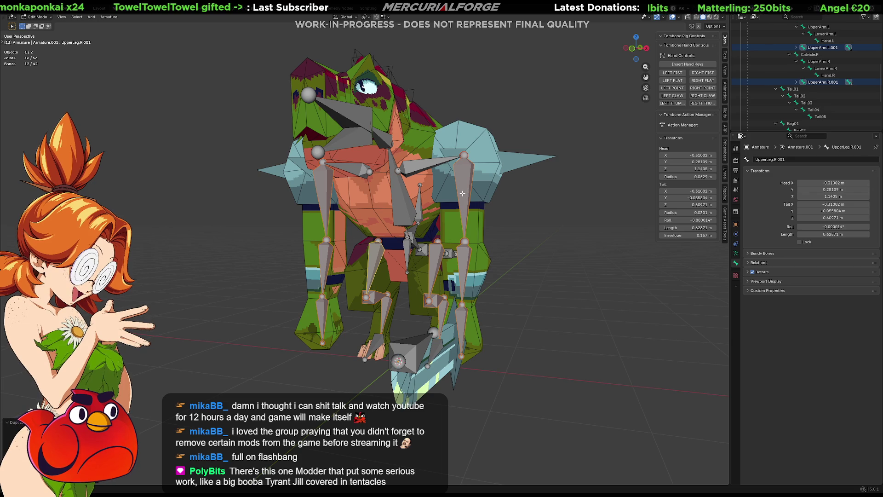
key(shift+d)
key(Return)
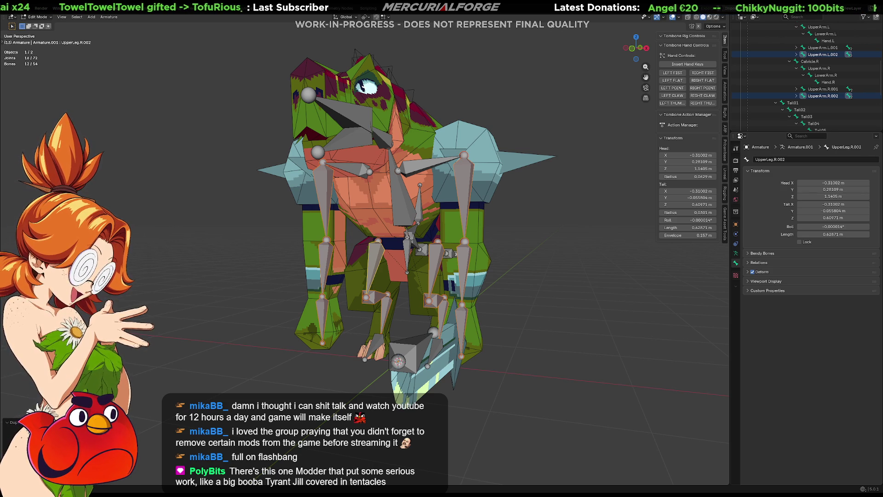
Orbit the rig and enlarge the Outliner to show the duplicated bones
mouse_move(649, 297)
middle_down()
mouse_move(514, 305)
mouse_move(554, 302)
middle_up()
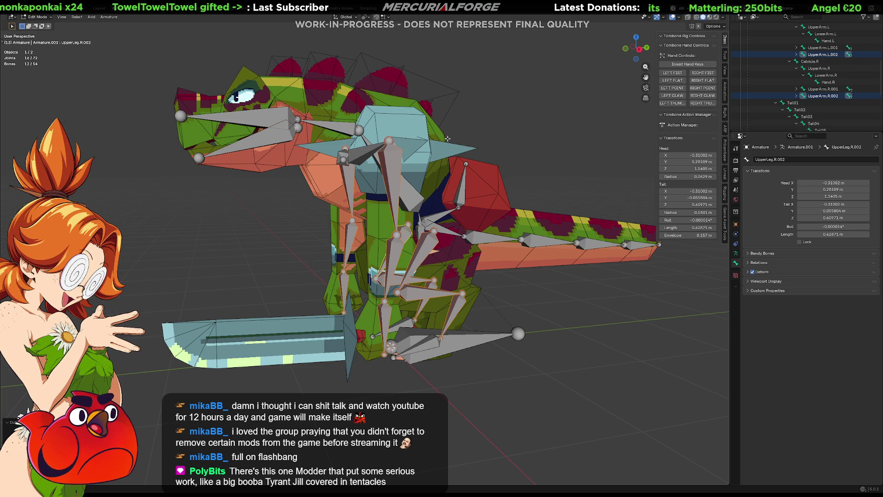
mouse_move(554, 302)
middle_down()
mouse_move(401, 250)
mouse_move(384, 226)
mouse_move(439, 234)
middle_up()
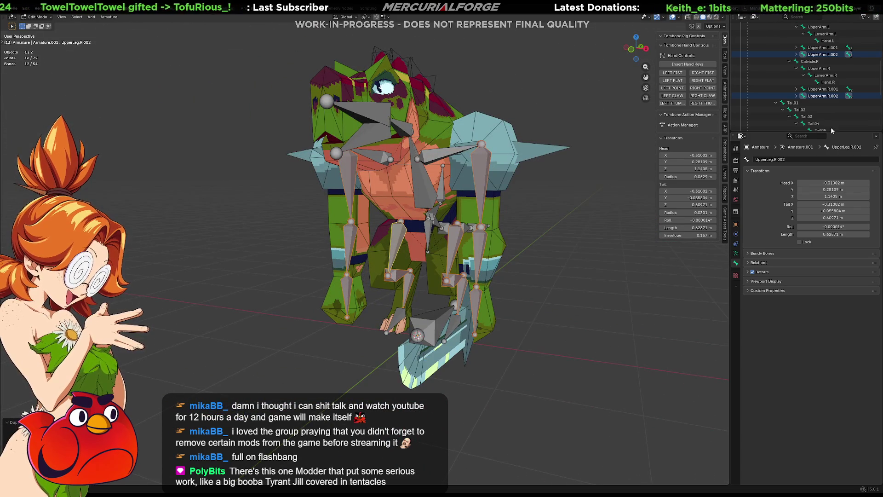
drag(835, 132, 835, 311)
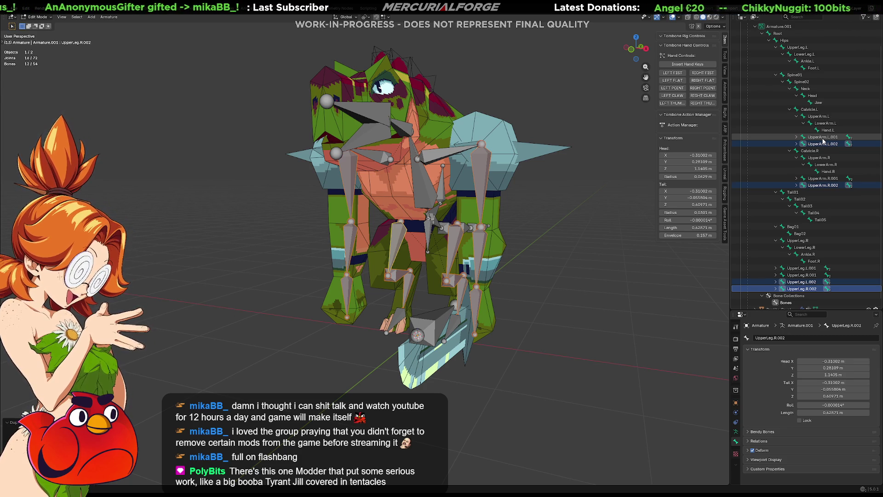
Select the four .002 limb bone copies and delete them, keeping the .001 duplicates
click(822, 137)
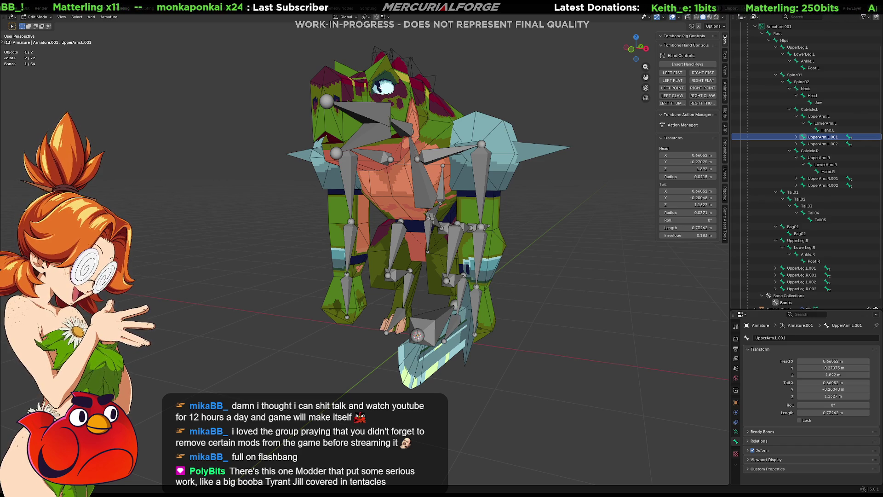
key(alt+a)
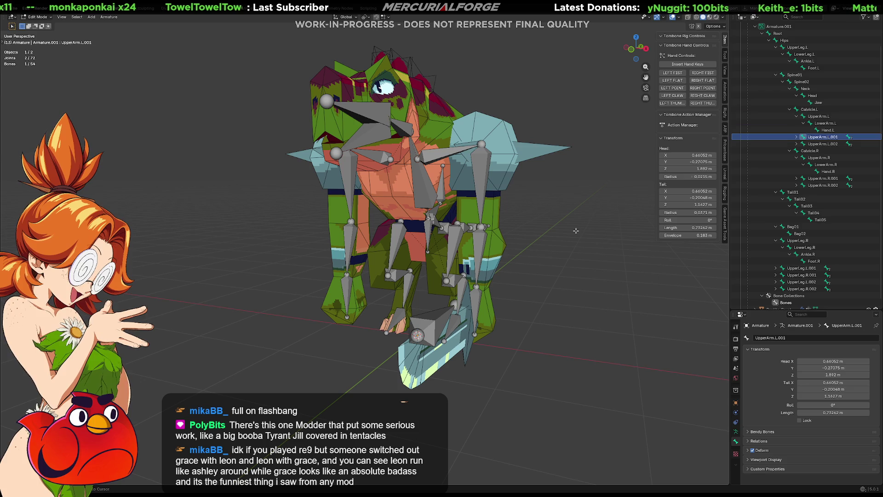
key(shift+g)
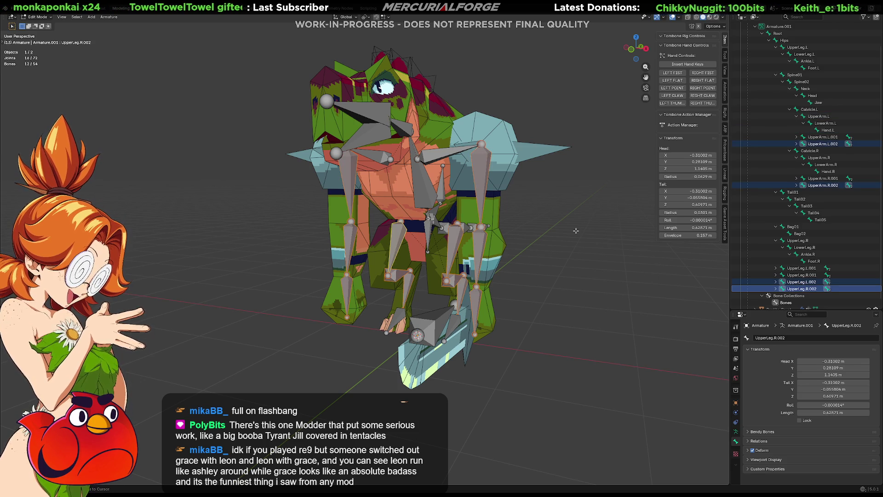
key(Delete)
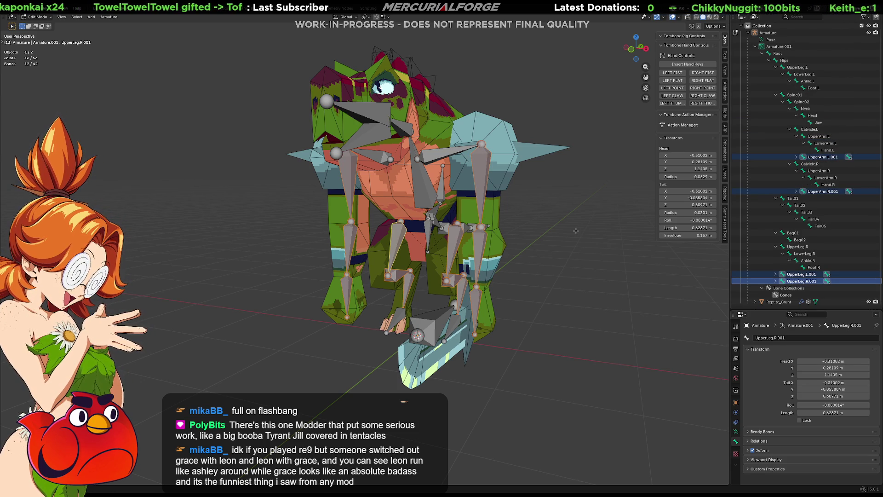
Create a new bone collection named IK holding the .001 limb bones
key(m)
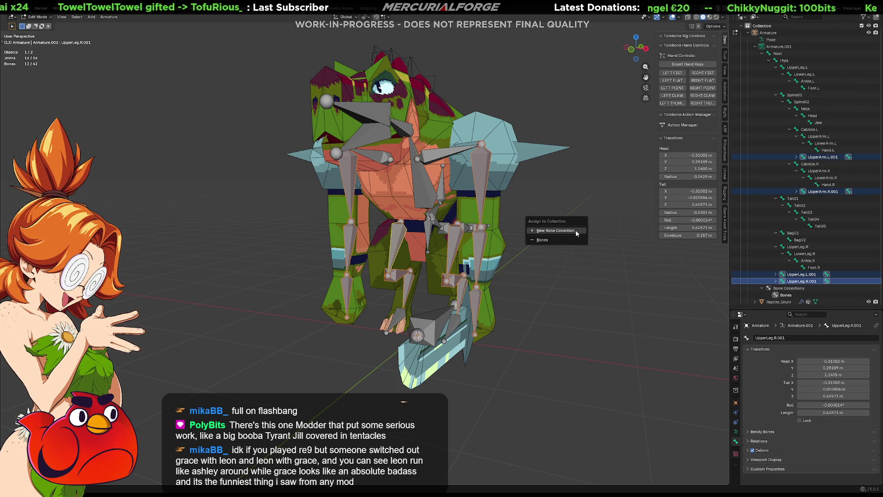
click(575, 230)
text(IK)
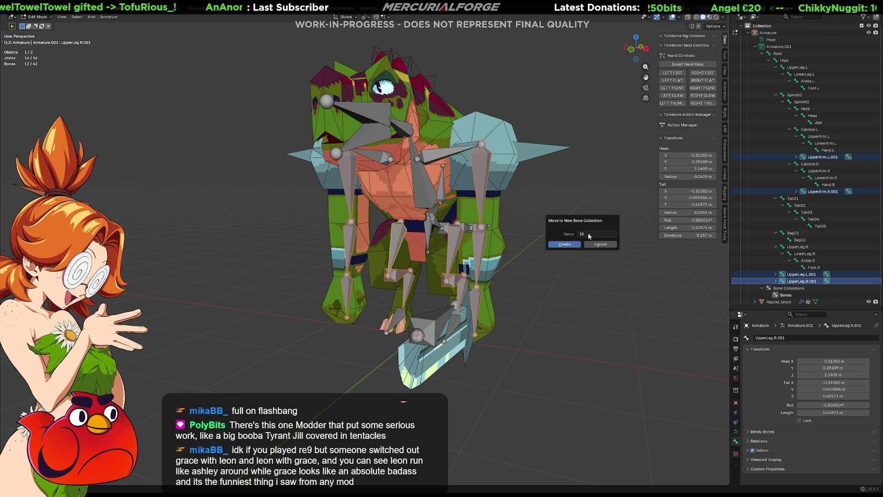
click(565, 245)
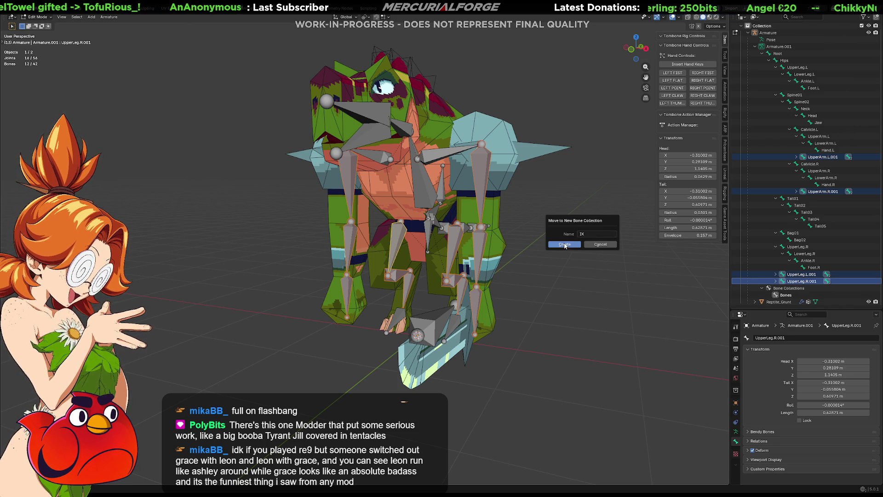
click(565, 245)
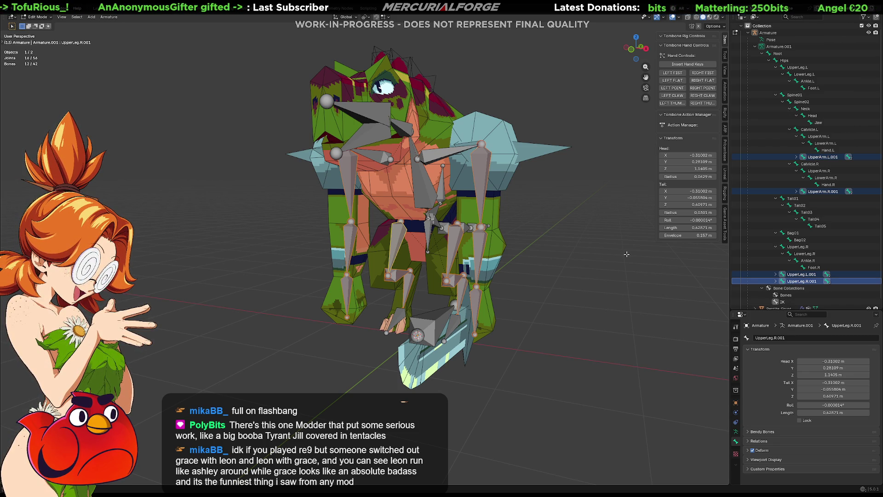
Duplicate the limb bones in place and move the .002 copies into a new FK bone collection
key(shift+d)
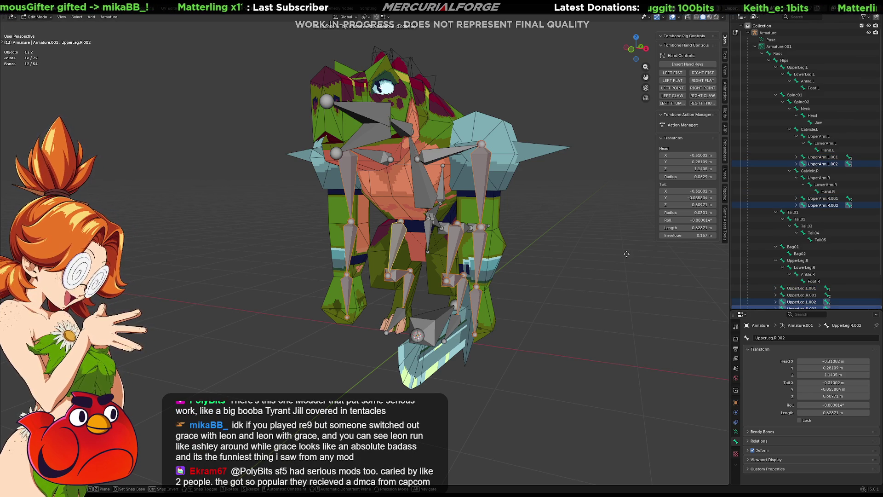
click(626, 253)
key(m)
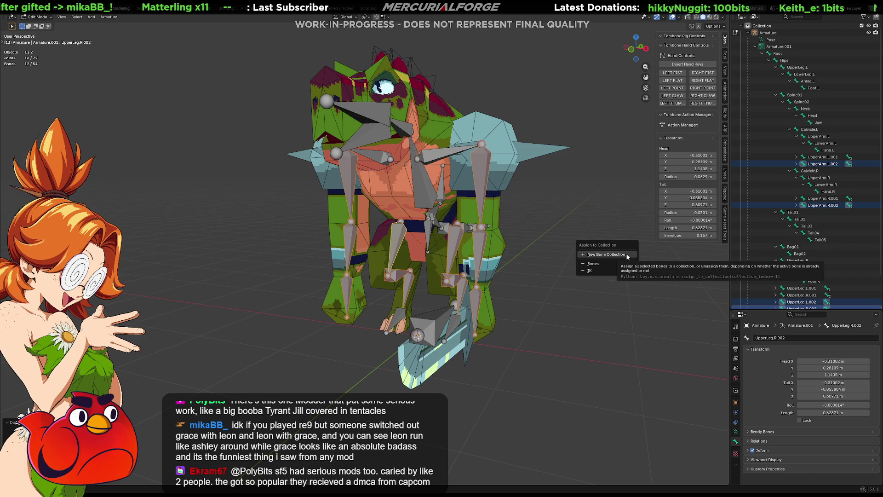
click(605, 254)
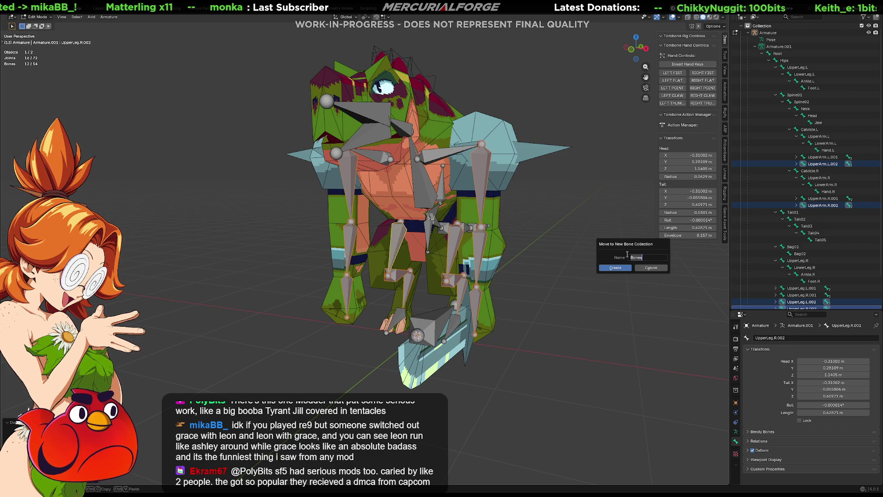
text(FK)
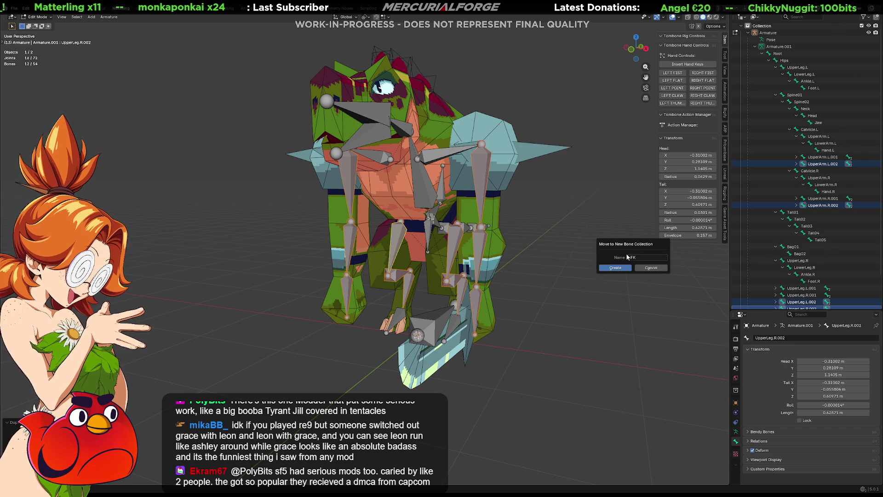
click(616, 269)
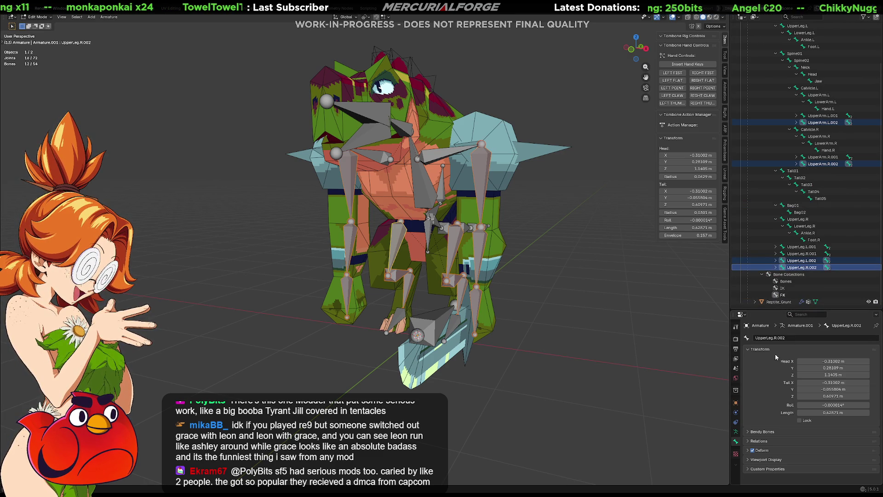
drag(789, 312, 789, 245)
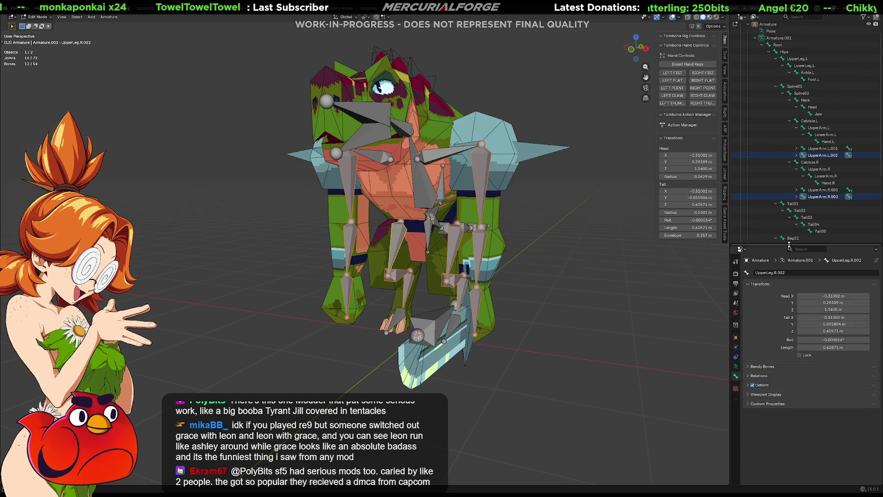
Rename the Bones collection to DEFORM in the Armature data's Bone Collections list
click(736, 366)
click(768, 319)
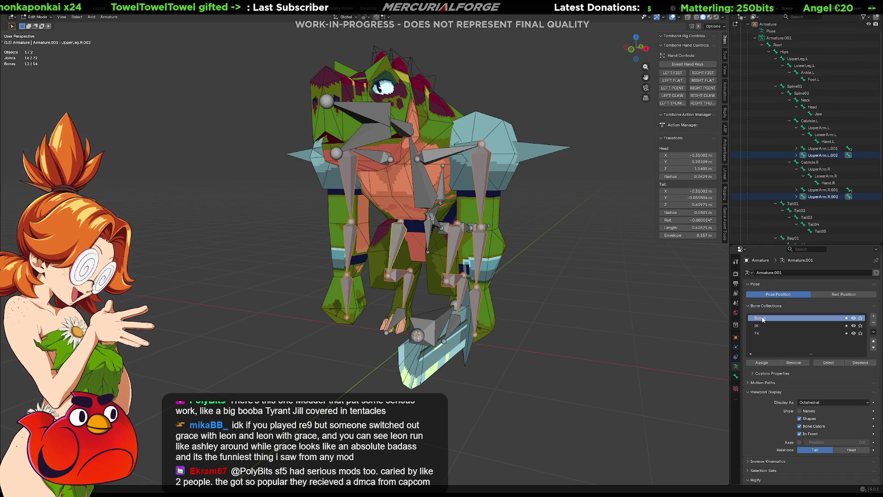
double_click(769, 319)
text(DEFORM)
key(Return)
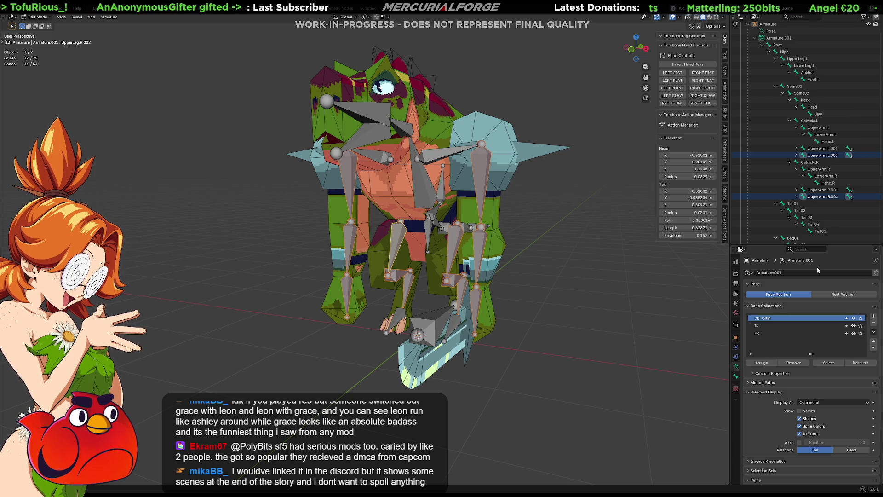
mouse_move(476, 195)
middle_down()
mouse_move(456, 211)
mouse_move(459, 190)
mouse_move(472, 204)
middle_up()
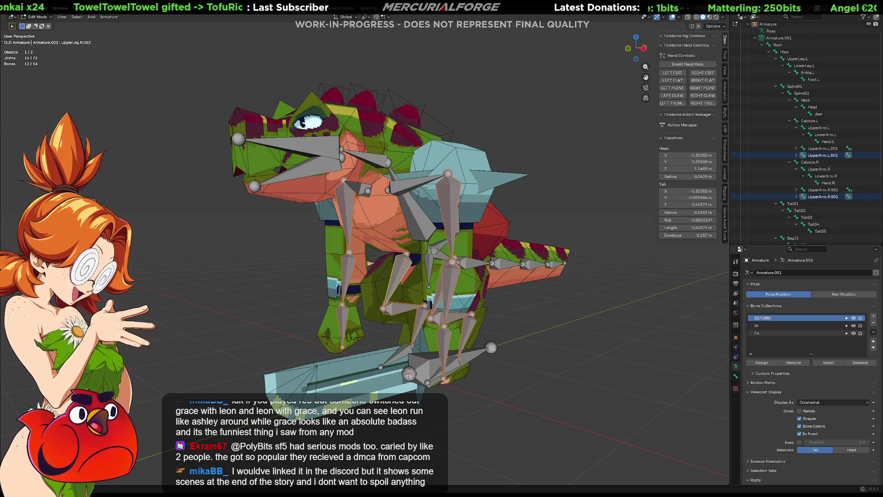
key(Down)
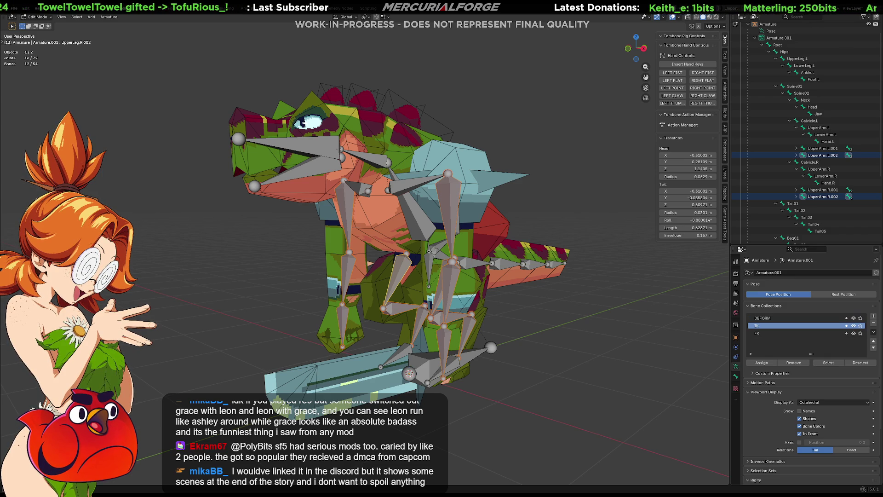
Select all bones of the IK collection and show the active bone's settings
double_click(759, 326)
key(Return)
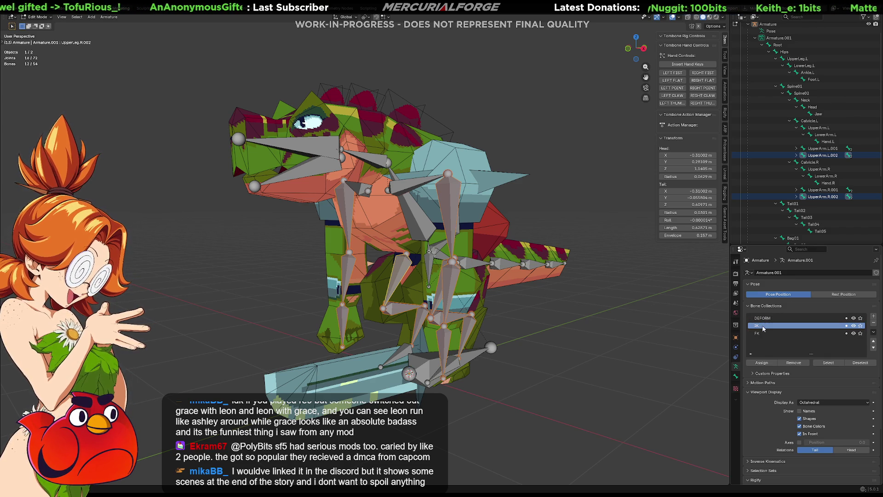
right_click(765, 325)
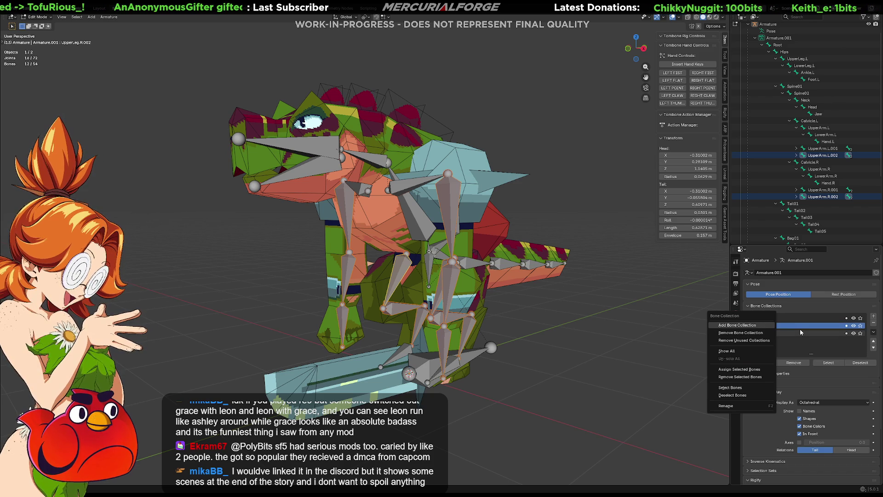
click(734, 386)
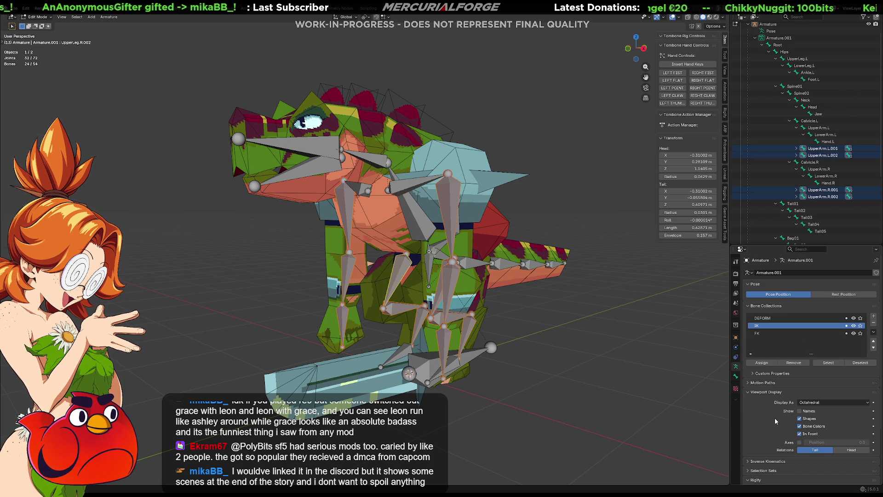
scroll(759, 372, down, 2)
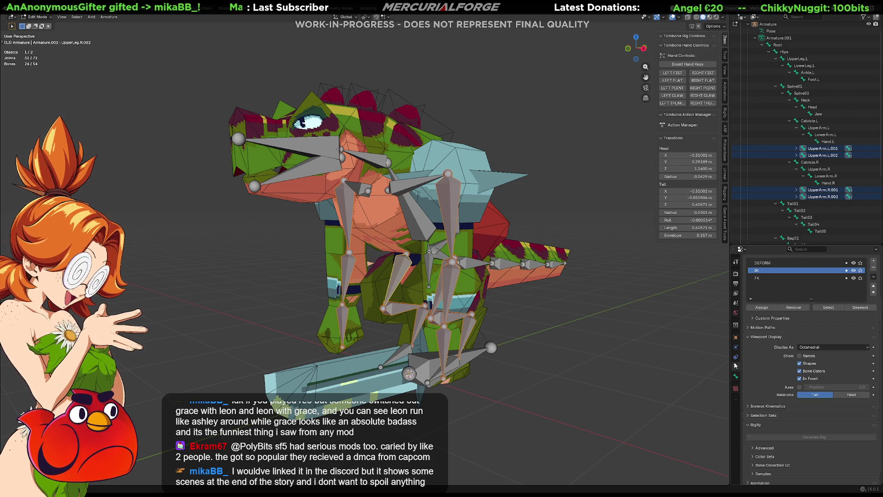
click(737, 376)
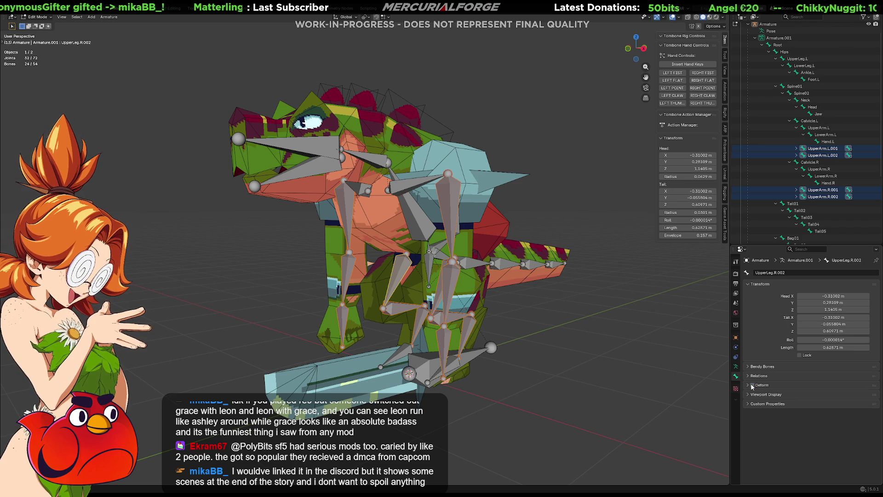
scroll(794, 204, down, 2)
scroll(794, 204, down, 3)
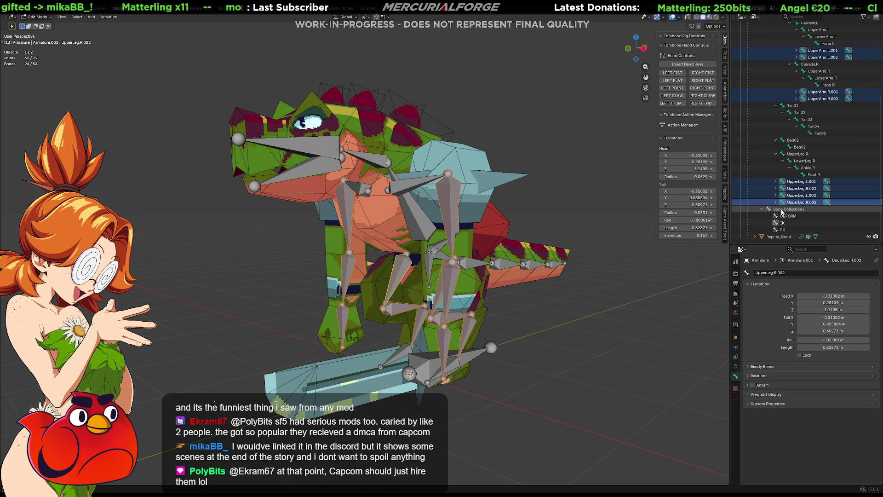
Select the duplicated UpperLeg .001/.002 copies and delete them, restoring the original 30 bones
click(794, 204)
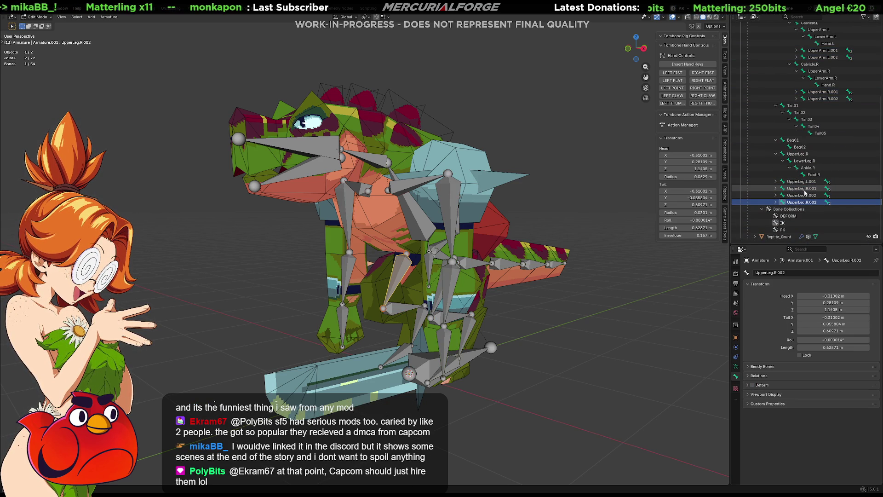
ctrl+click(805, 189)
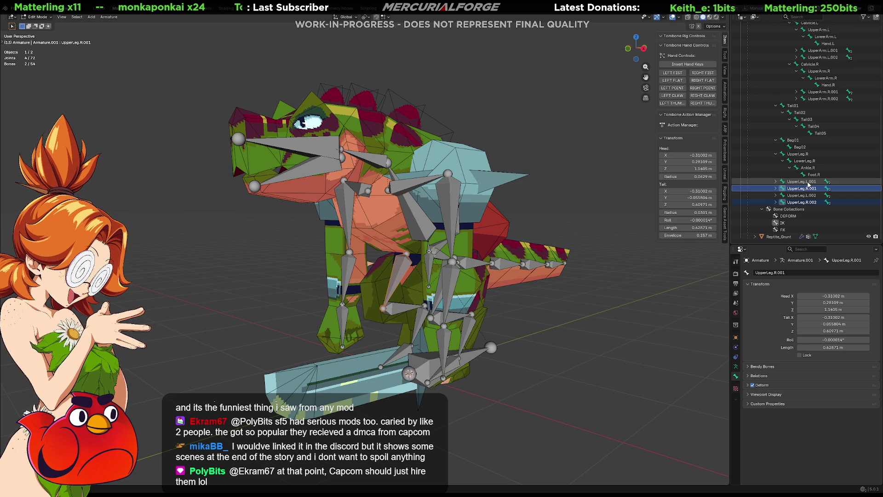
click(808, 182)
click(801, 202)
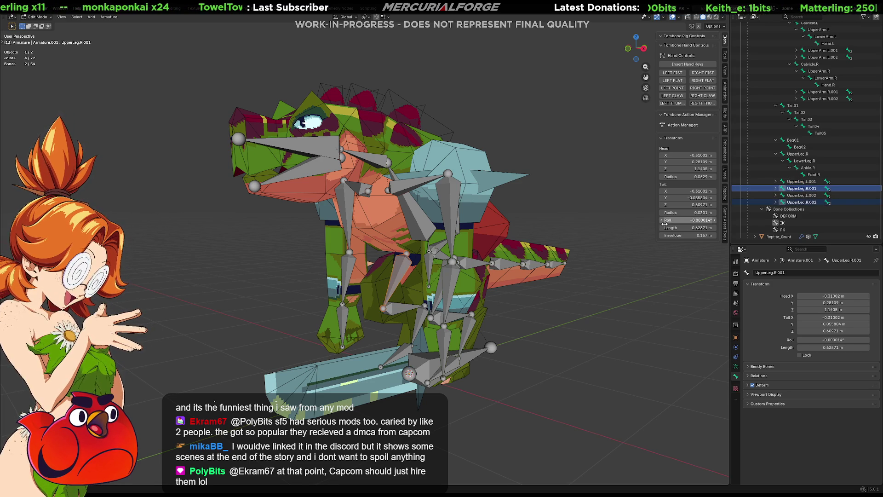
key(Delete)
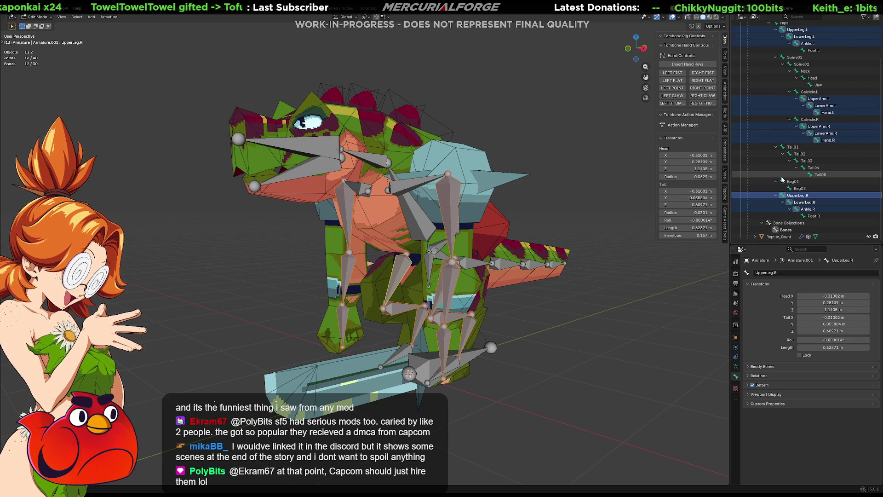
Duplicate the upper arm and leg bones in place and assign the .001 copies to a new IK collection
middle_drag(449, 299, 458, 295)
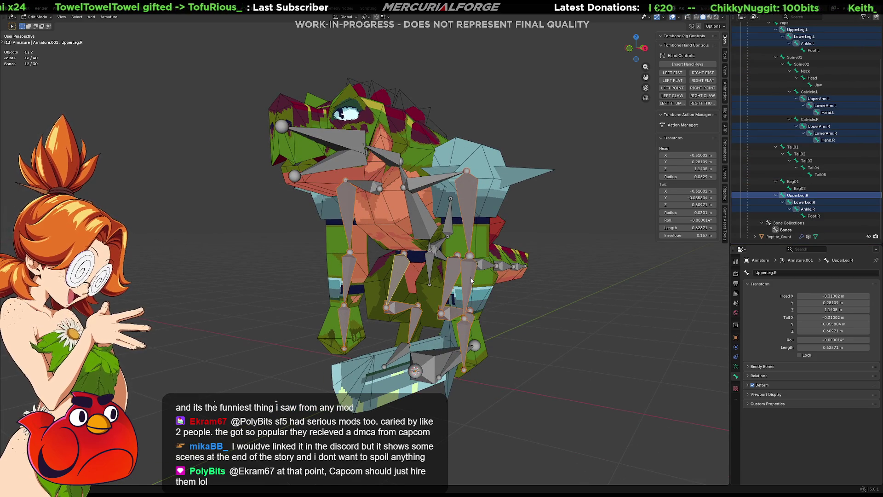
key(shift+d)
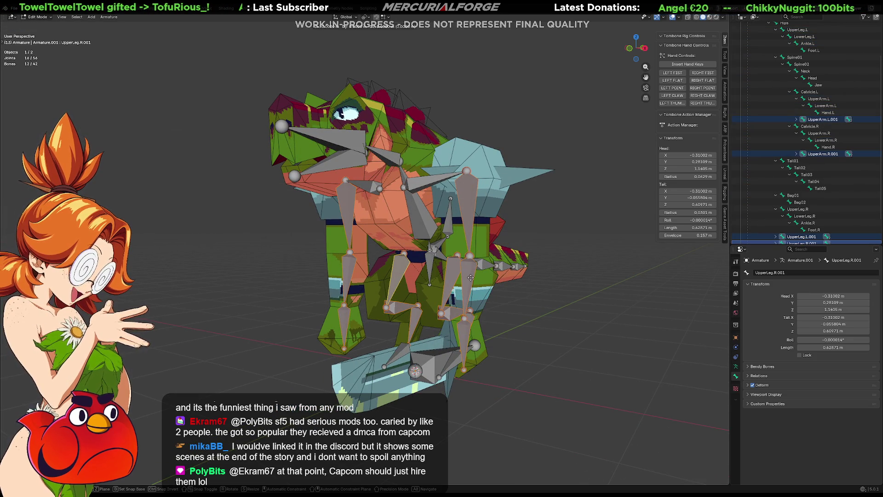
right_click(470, 276)
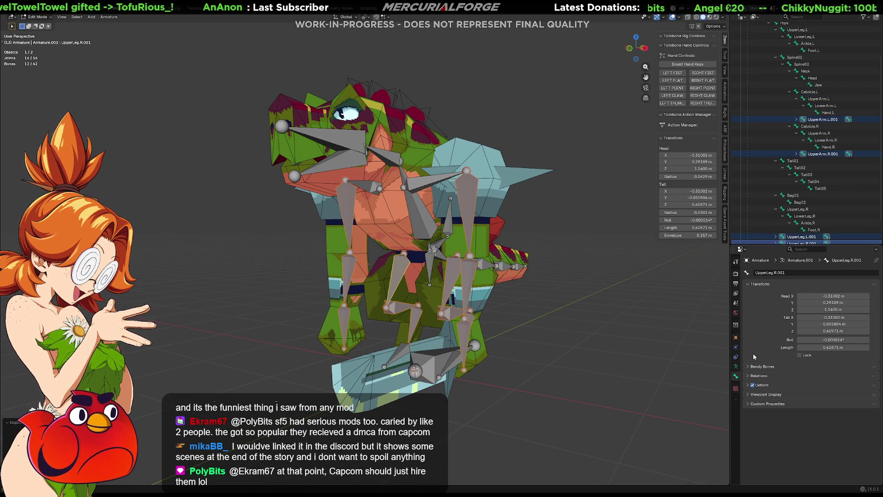
scroll(739, 215, down, 2)
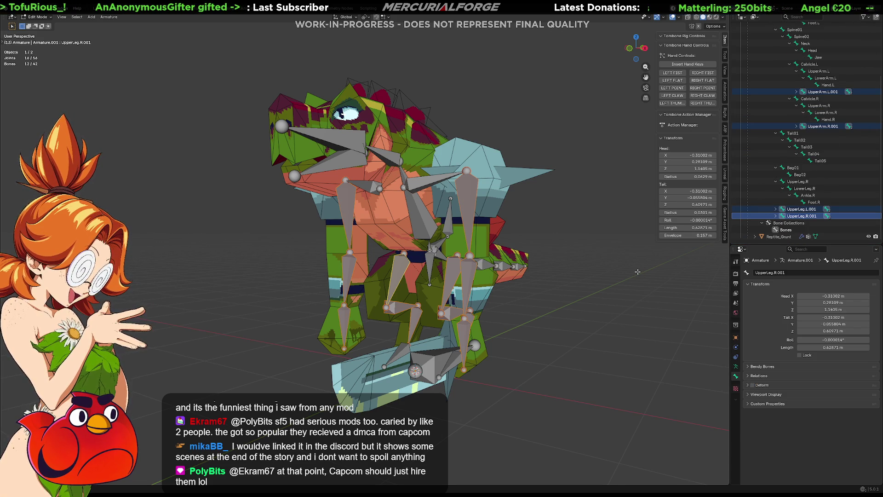
key(shift+m)
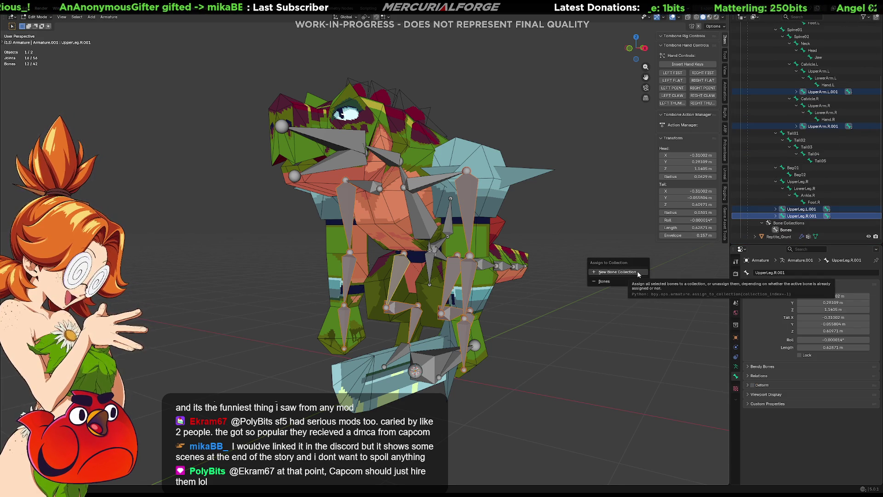
click(639, 273)
text(IK)
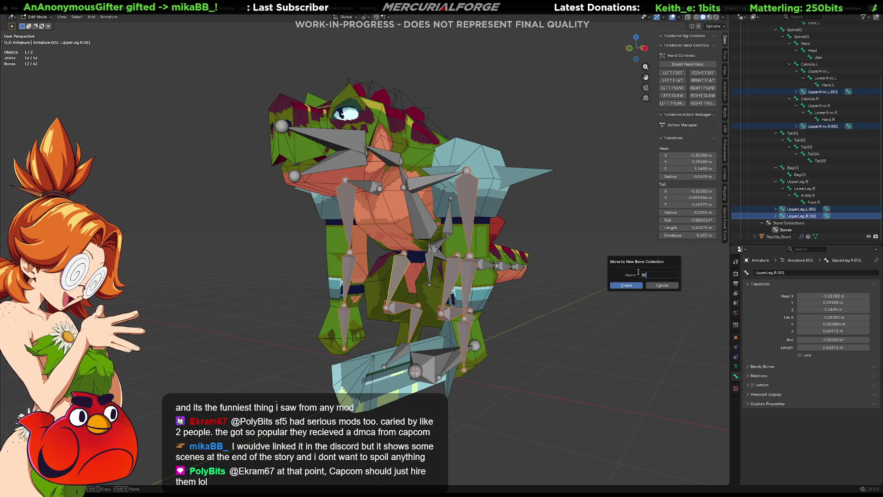
click(625, 286)
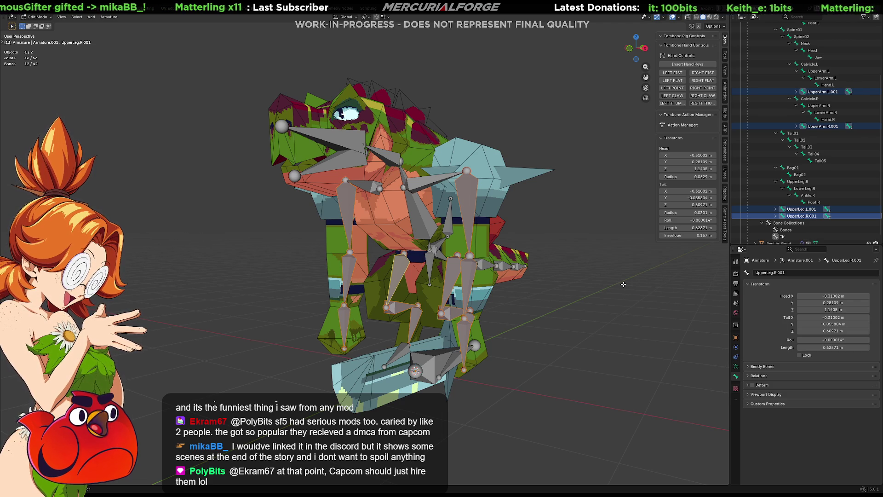
Duplicate the limb bones again, leaving a second set of .002 copies in place
key(shift+d)
right_click(624, 284)
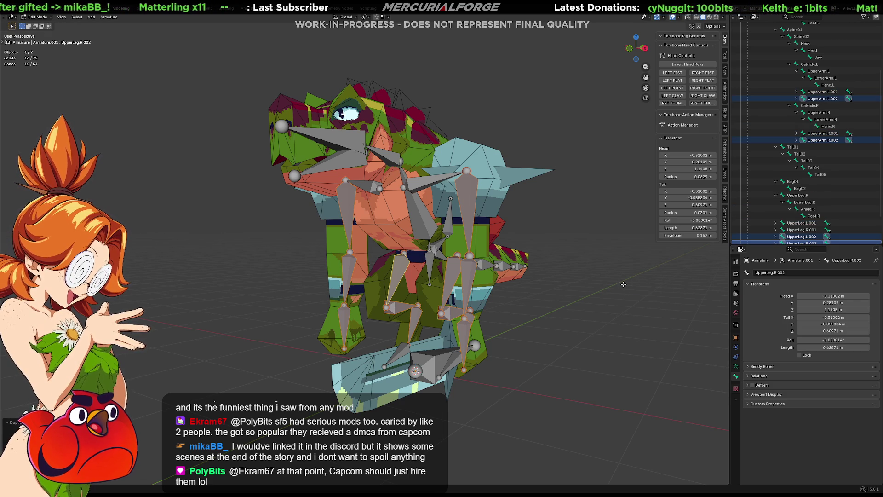
Move the .002 copies into a new FK bone collection and show the armature's collections
key(m)
click(602, 315)
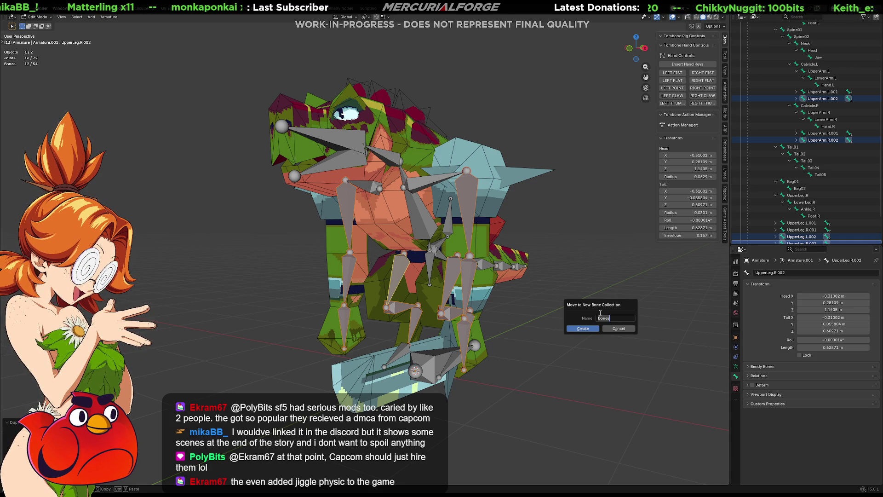
key(BackSpace)
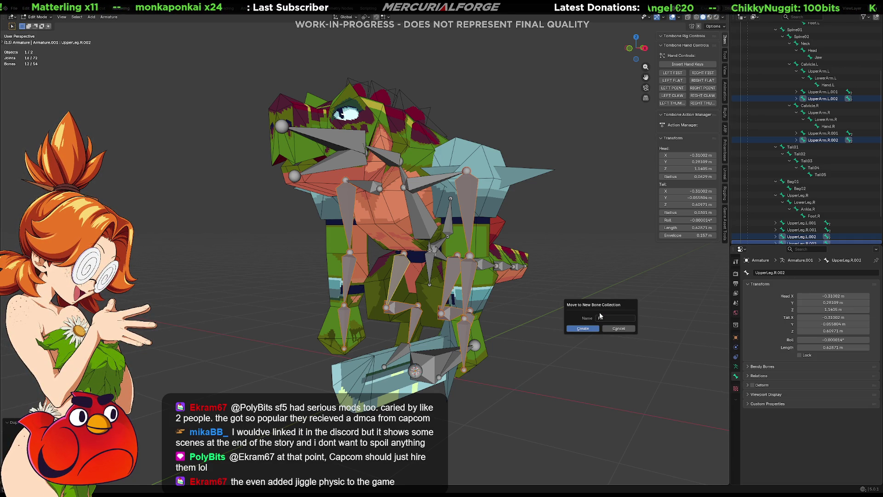
text(FK)
click(583, 329)
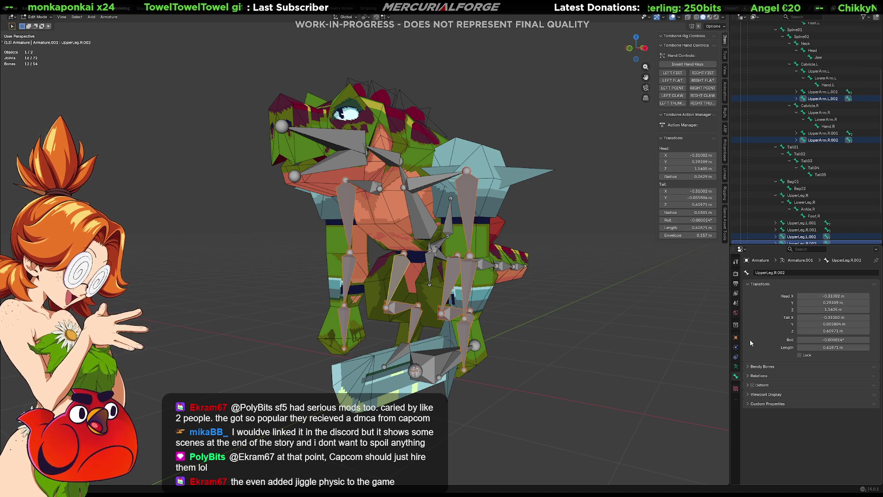
click(736, 367)
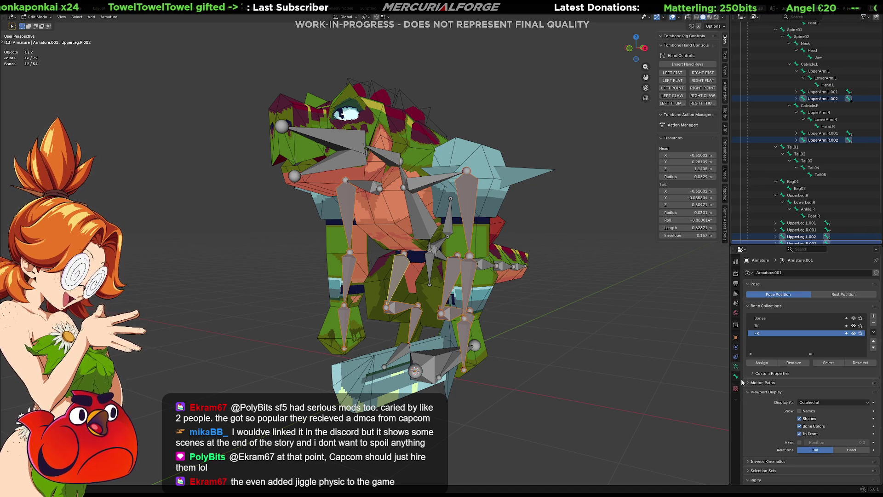
click(769, 326)
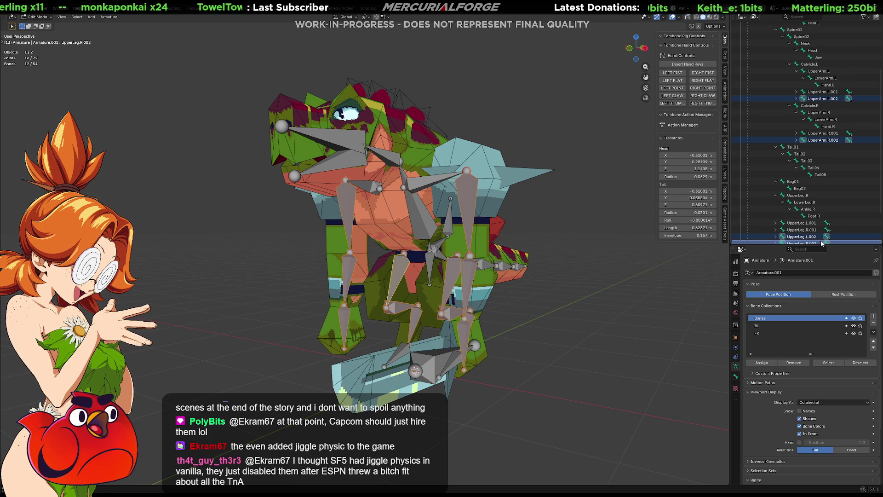
mouse_move(584, 279)
middle_down()
mouse_move(558, 322)
mouse_move(582, 355)
middle_up()
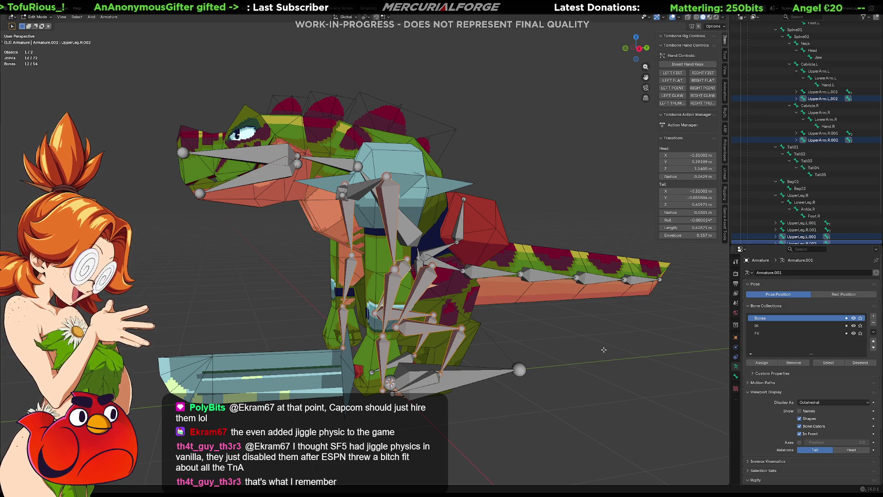
Deselect all, hide the Bones collection and select the duplicated limb bones
click(594, 356)
mouse_move(603, 350)
middle_down()
mouse_move(619, 355)
mouse_move(601, 331)
middle_up()
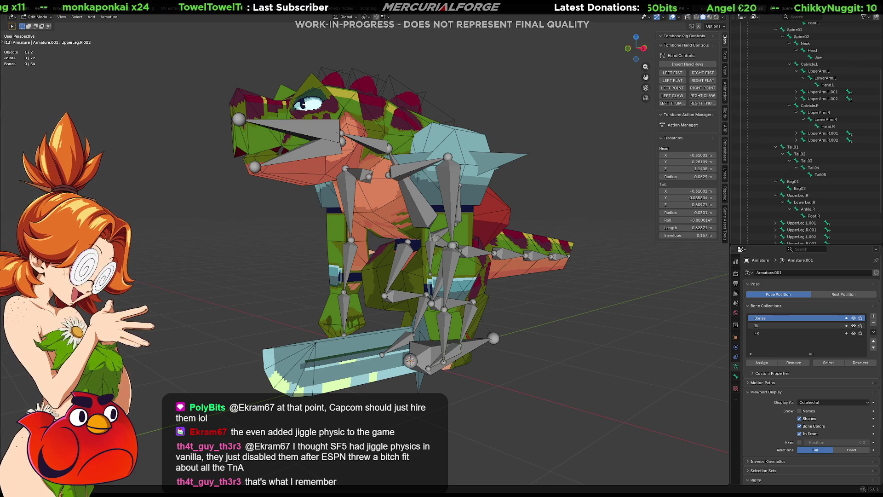
scroll(794, 317, down, 2)
scroll(854, 297, up, 1)
click(854, 312)
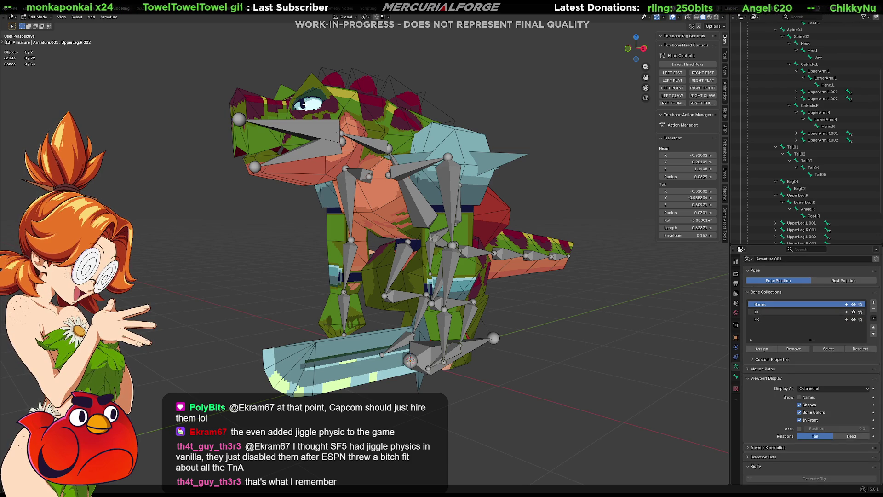
click(854, 305)
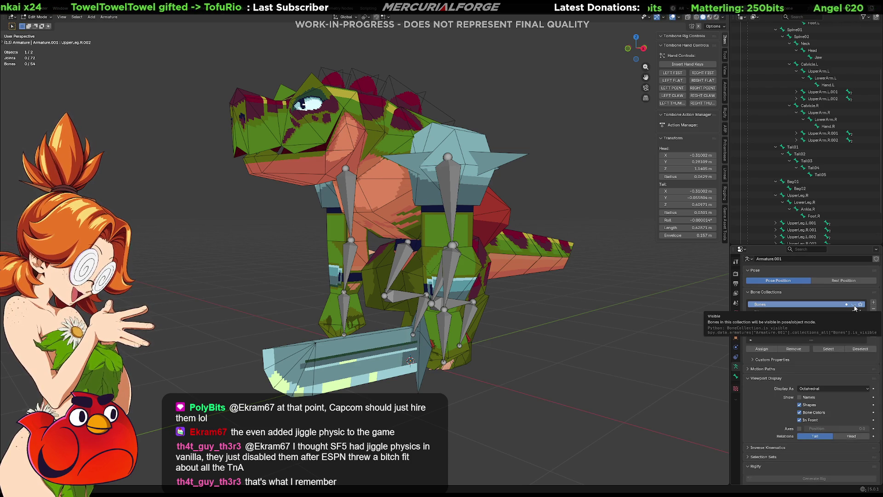
click(828, 349)
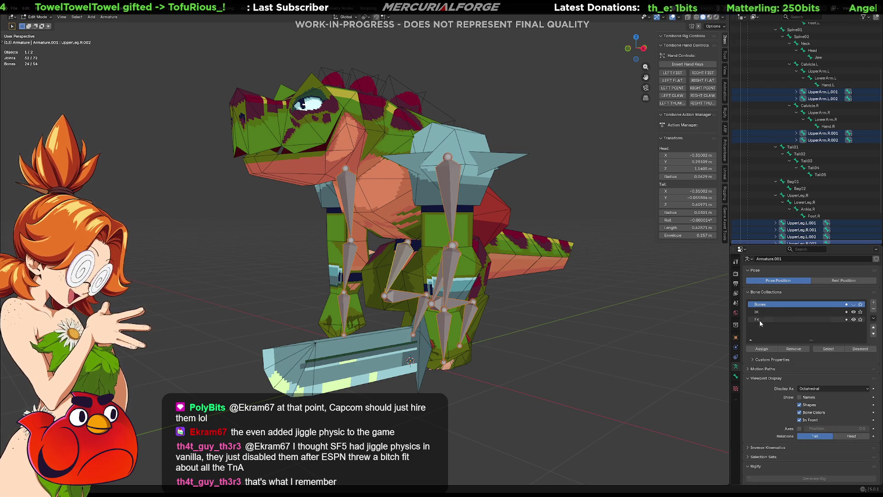
Undo back until the IK collection is active with its limb bones selected
click(790, 311)
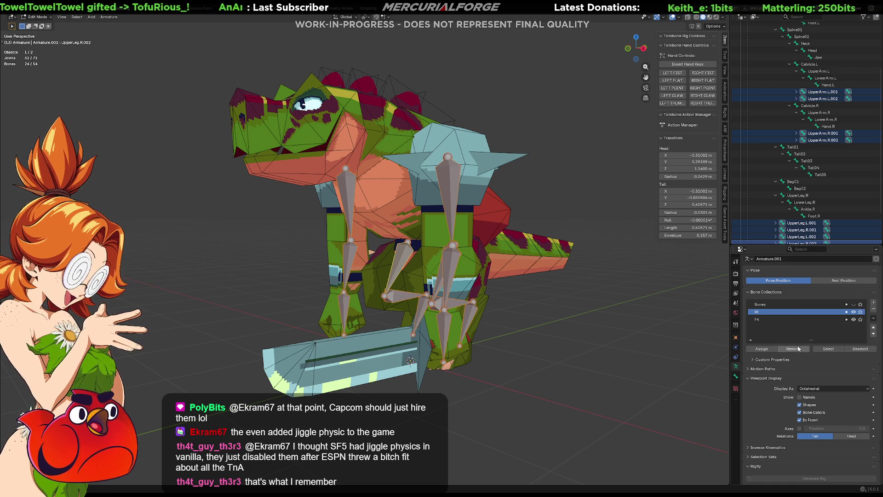
ctrl+scroll(793, 345, down, 1)
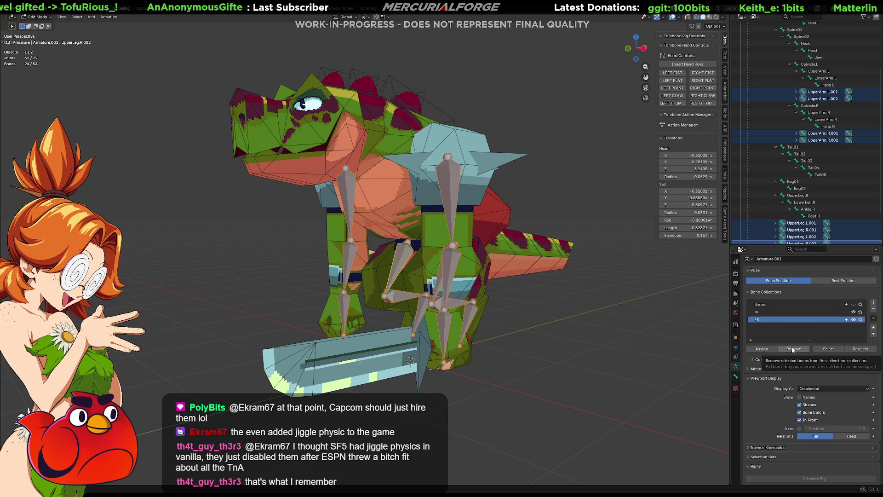
key(ctrl+z)
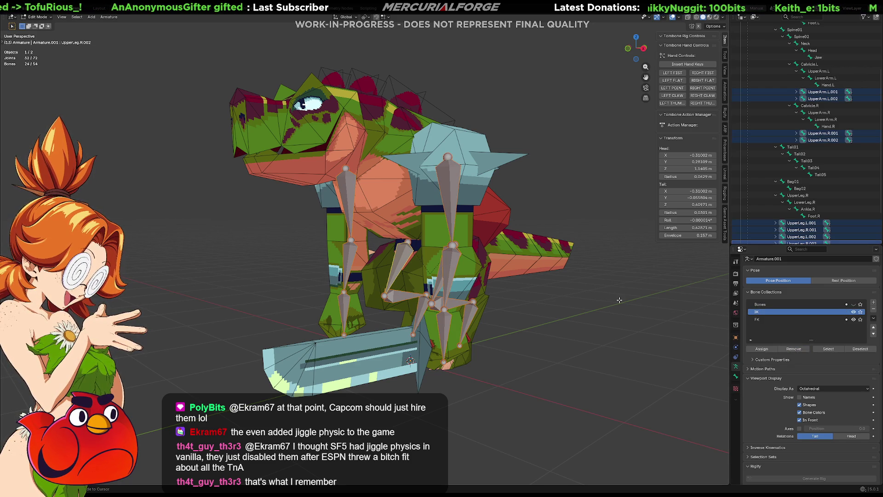
key(ctrl+z)
key(ctrl+z)
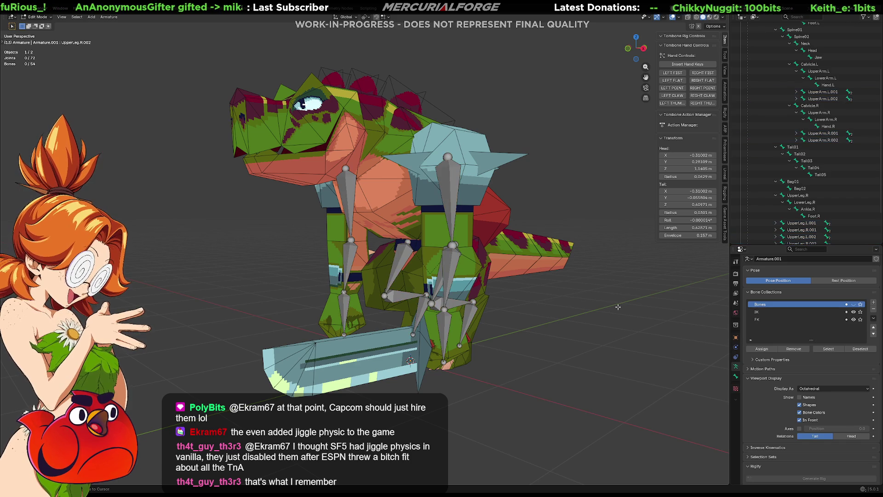
key(ctrl+z)
key(ctrl+z)
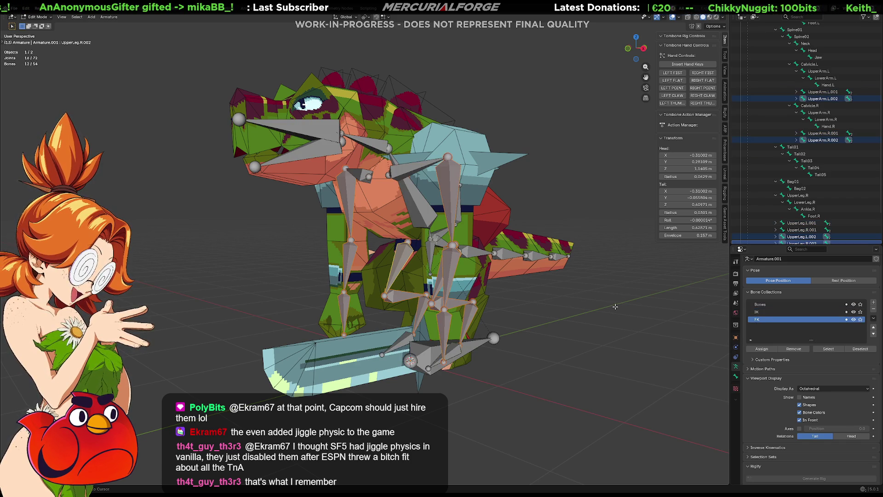
key(ctrl+z)
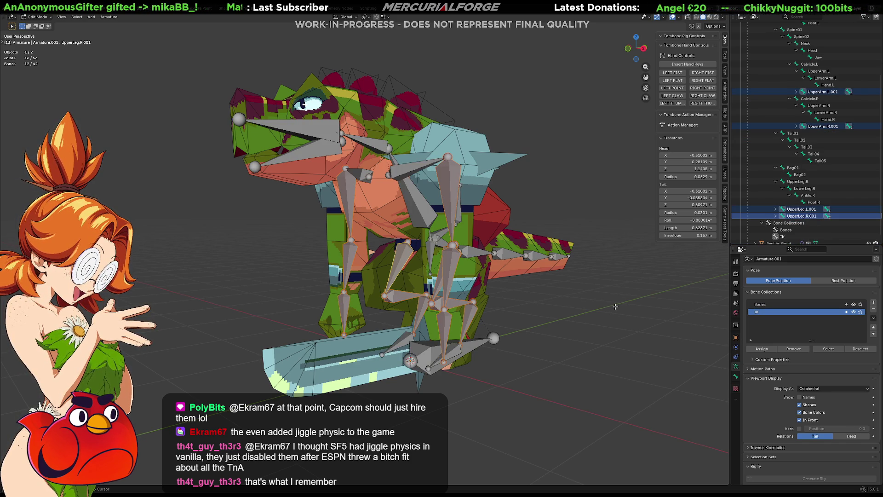
ctrl+scroll(794, 330, up, 1)
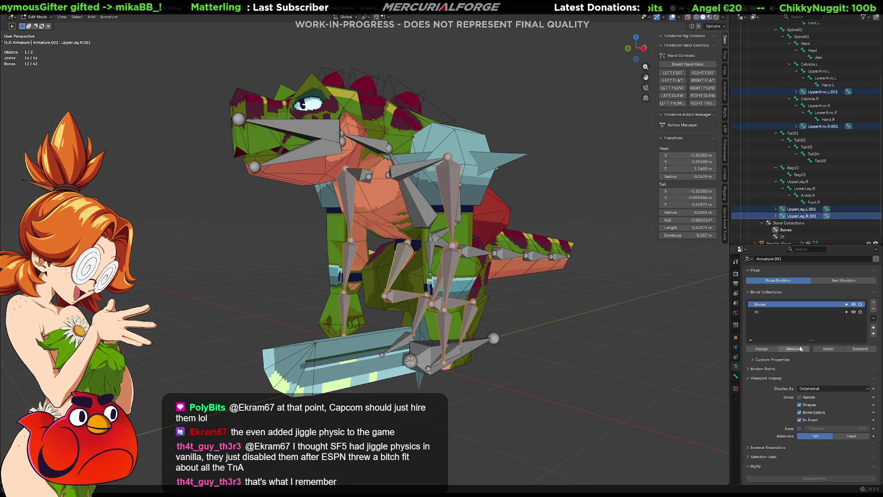
Hide the body bones leaving only the limbs visible, then duplicate those limb bones in place
click(854, 312)
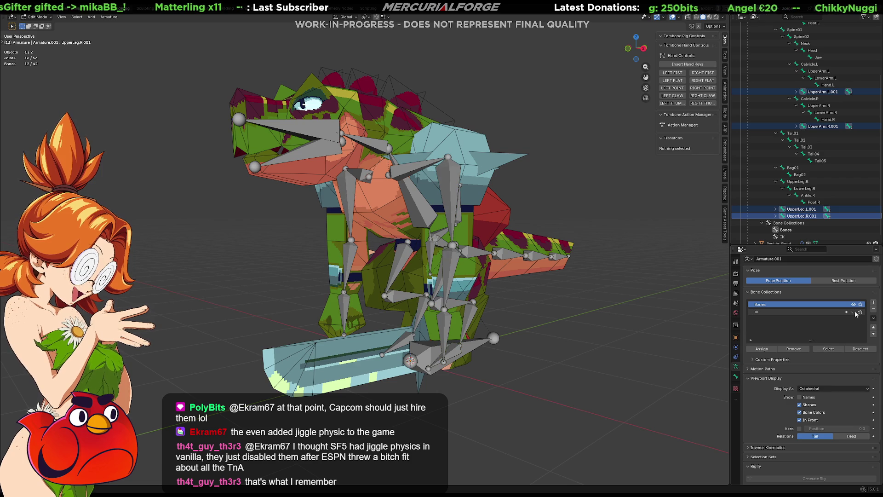
click(855, 313)
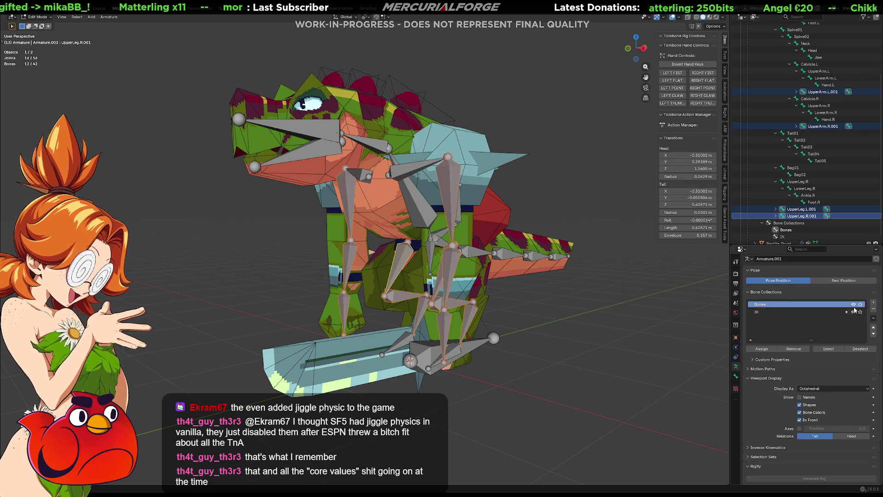
click(854, 304)
click(853, 313)
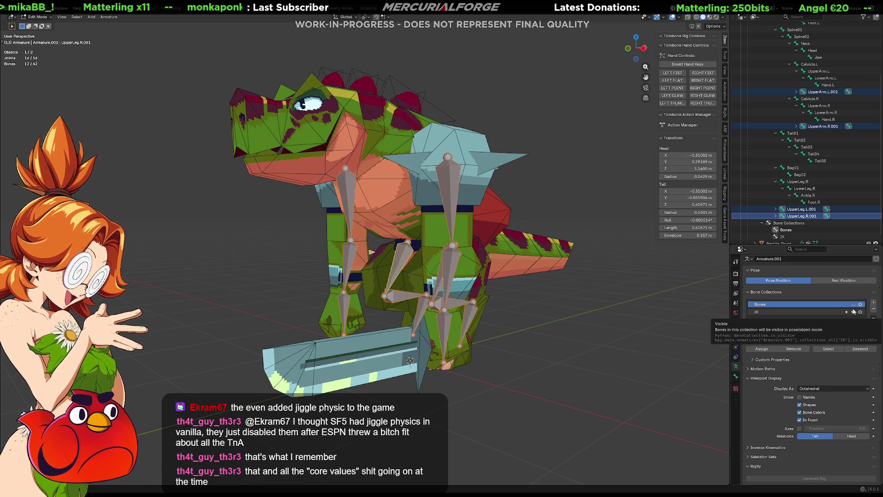
click(854, 305)
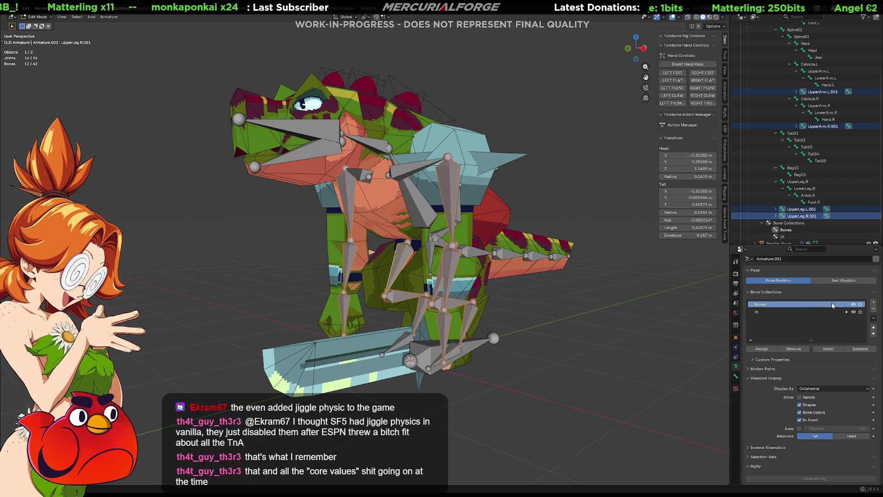
click(854, 304)
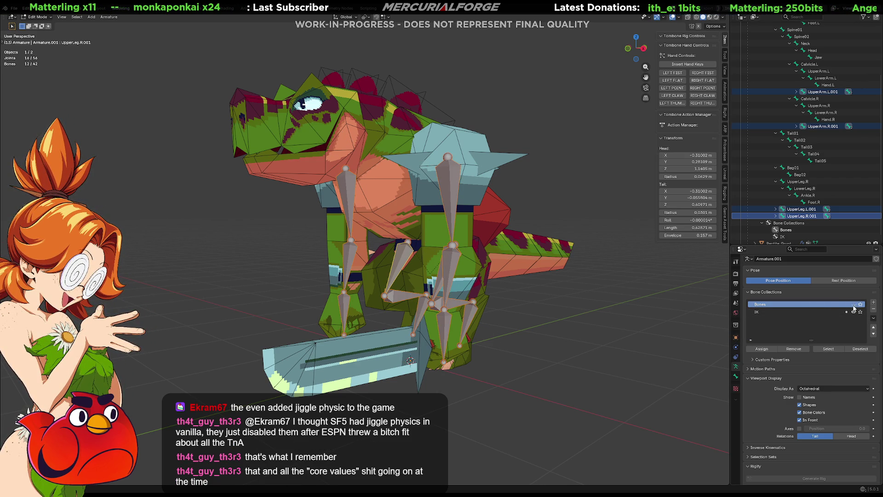
key(shift+d)
right_click(570, 294)
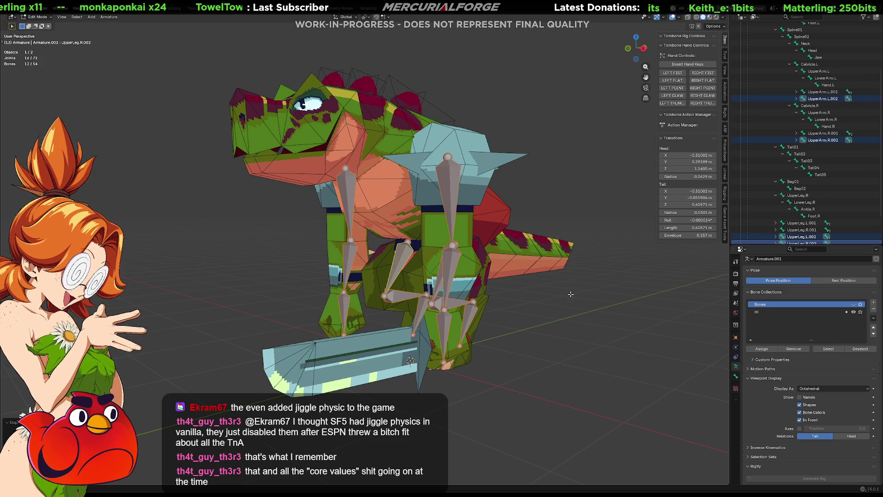
Move the newly duplicated limb bones into a new FK bone collection
click(738, 377)
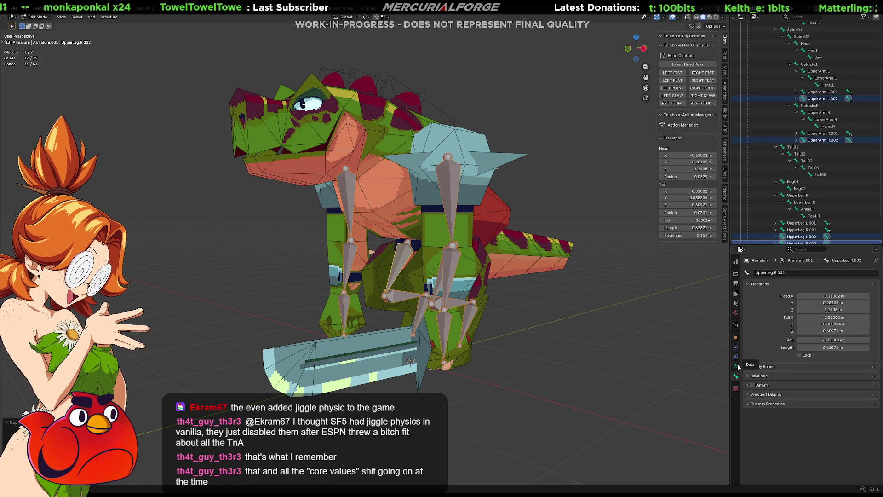
click(737, 367)
key(m)
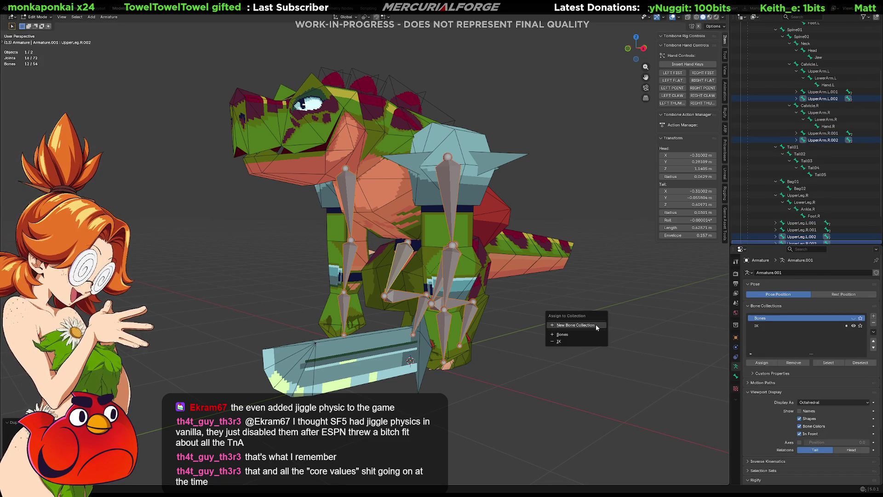
click(596, 327)
text(FK)
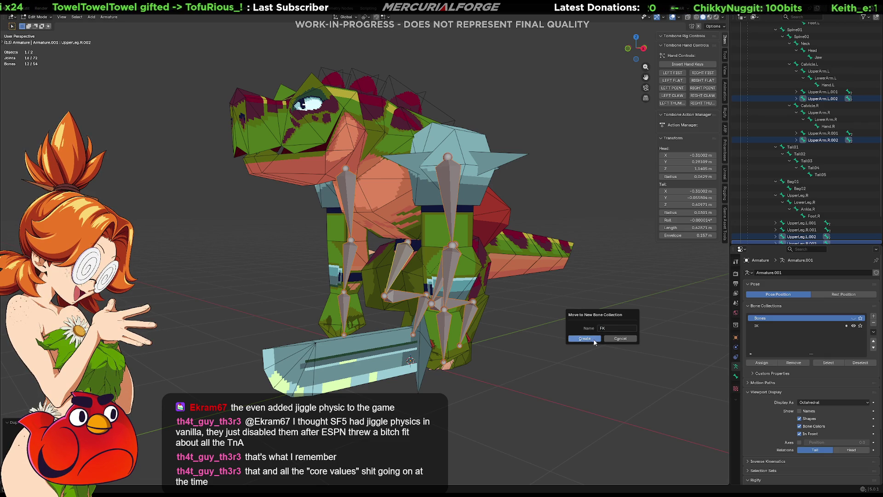
click(595, 341)
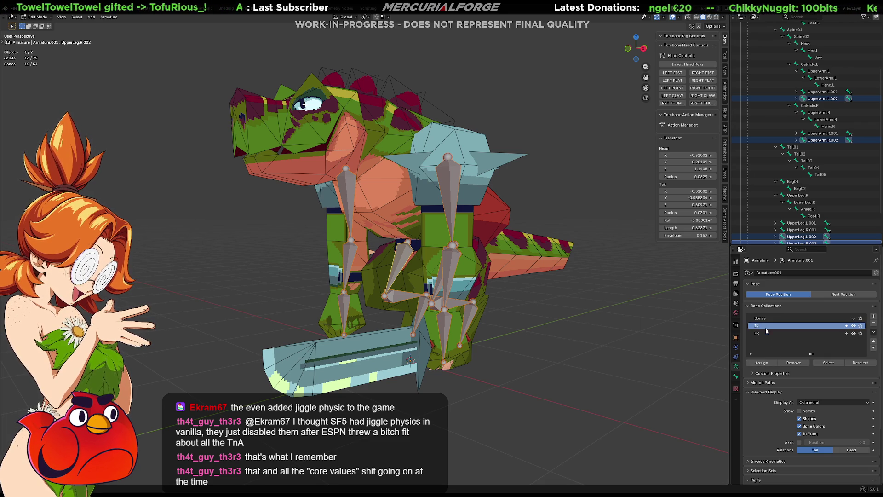
Compare IK and FK collection visibility, make Bones active and leave bone editing
click(854, 333)
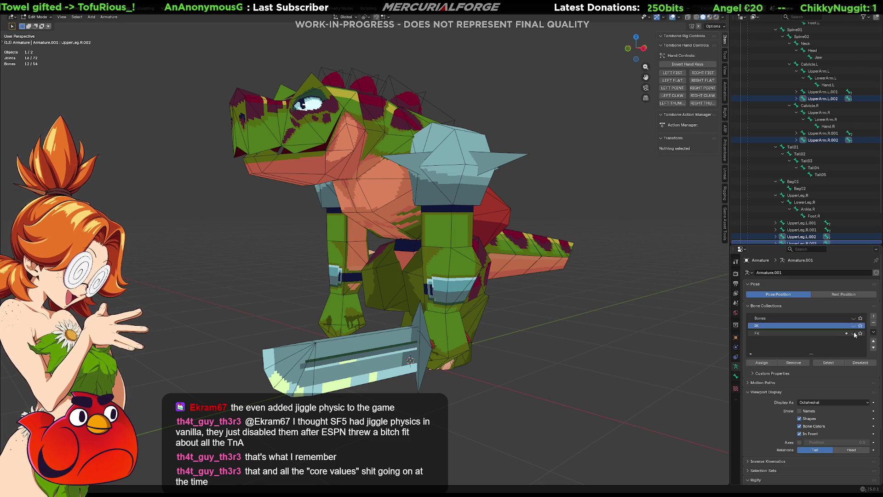
click(854, 335)
click(853, 333)
click(854, 326)
click(855, 325)
click(854, 326)
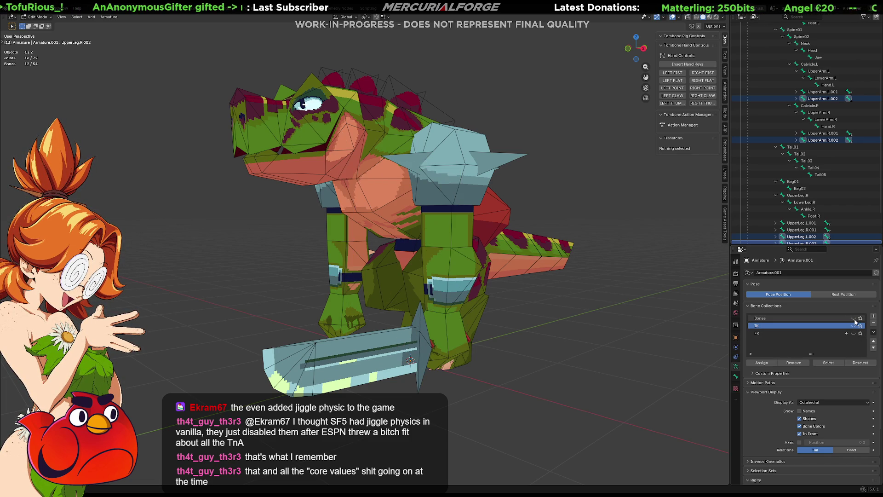
click(804, 318)
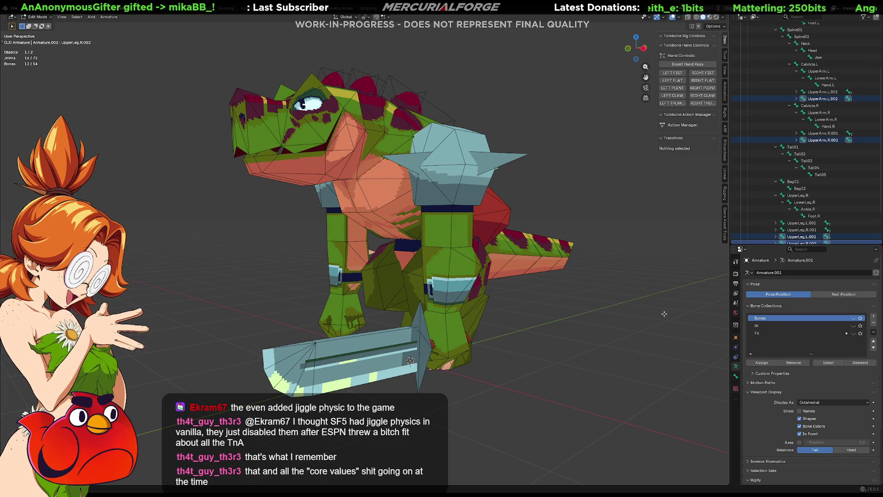
key(Tab)
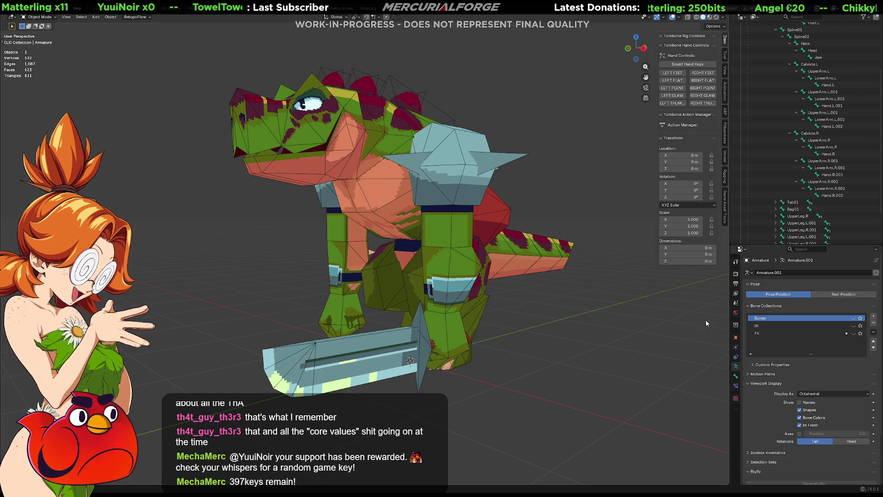
Return to Object Mode and select the Reptile_Grunt mesh to show its vertex groups
mouse_move(538, 292)
middle_down()
mouse_move(645, 300)
mouse_move(536, 305)
mouse_move(536, 294)
mouse_move(529, 309)
middle_up()
key(Tab)
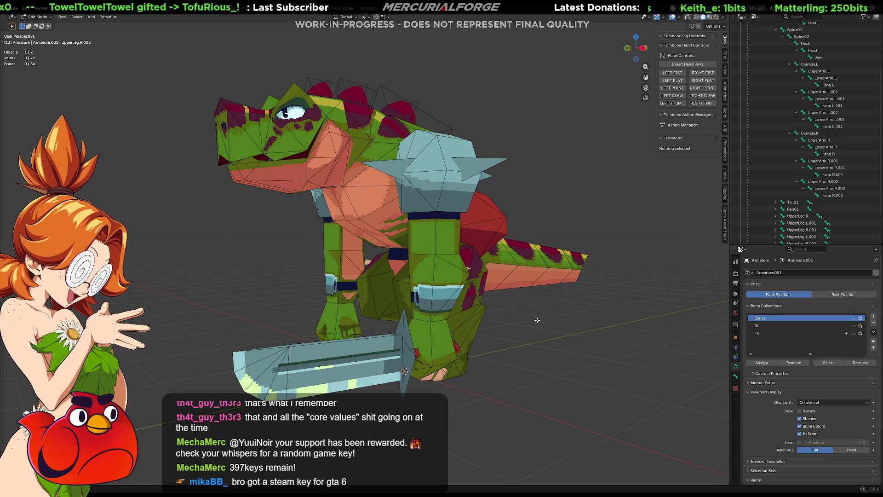
key(Tab)
click(457, 272)
mouse_move(457, 273)
middle_down()
mouse_move(524, 273)
mouse_move(438, 279)
middle_up()
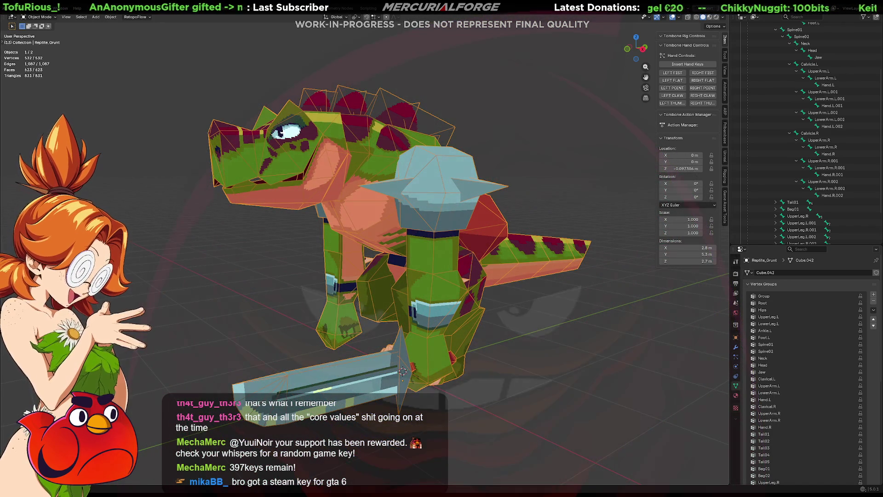
mouse_move(483, 327)
middle_down()
mouse_move(519, 330)
mouse_move(486, 320)
mouse_move(544, 313)
mouse_move(562, 292)
mouse_move(515, 331)
mouse_move(552, 323)
mouse_move(379, 338)
mouse_move(409, 332)
middle_up()
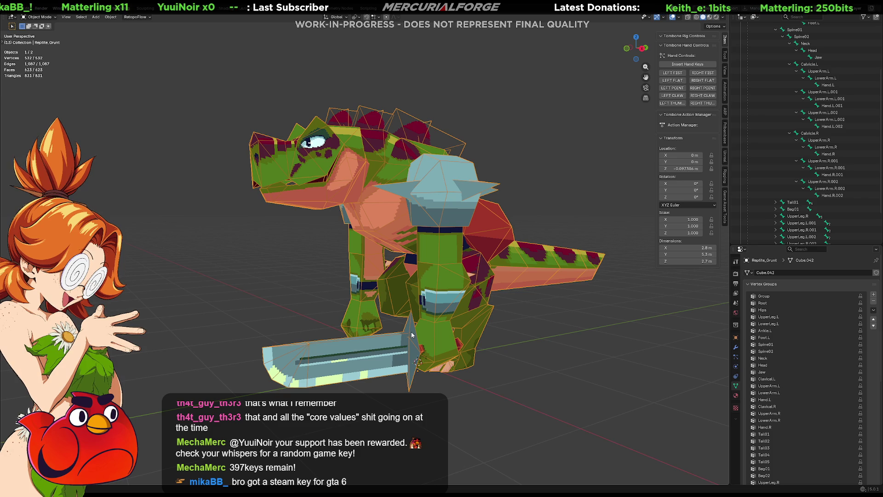
mouse_move(464, 325)
middle_down()
mouse_move(358, 333)
mouse_move(552, 321)
mouse_move(350, 343)
mouse_move(212, 343)
mouse_move(243, 332)
mouse_move(426, 335)
mouse_move(411, 306)
middle_up()
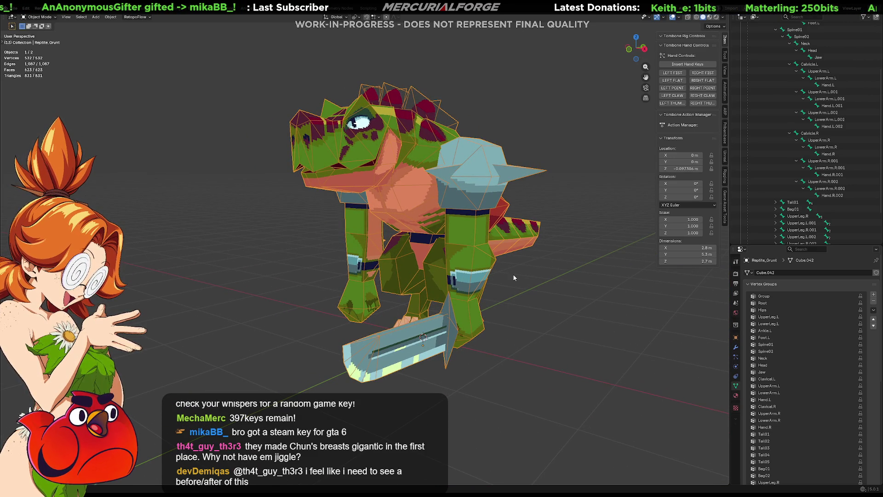
mouse_move(511, 285)
middle_down()
mouse_move(573, 283)
mouse_move(476, 289)
mouse_move(466, 310)
mouse_move(479, 276)
mouse_move(502, 292)
mouse_move(613, 274)
mouse_move(511, 284)
middle_up()
scroll(492, 286, up, 2)
key(space)
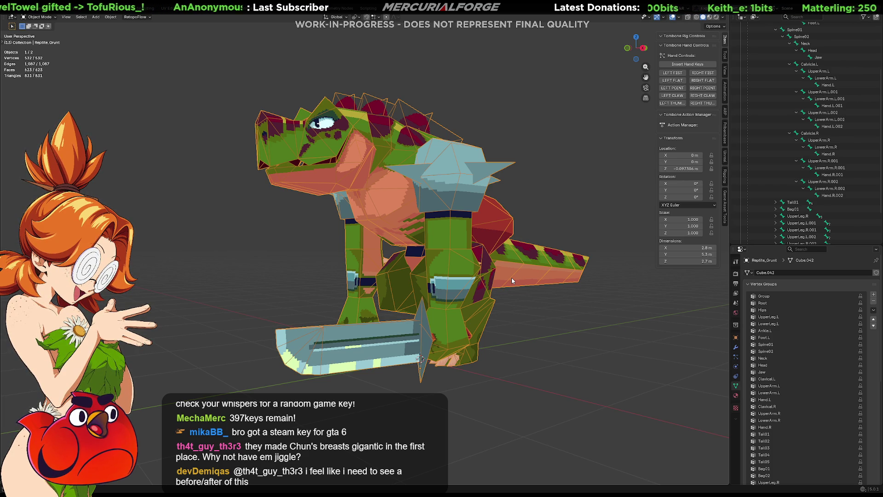
mouse_move(542, 195)
middle_down()
mouse_move(549, 281)
mouse_move(533, 289)
mouse_move(528, 278)
mouse_move(496, 276)
mouse_move(560, 275)
mouse_move(520, 289)
middle_up()
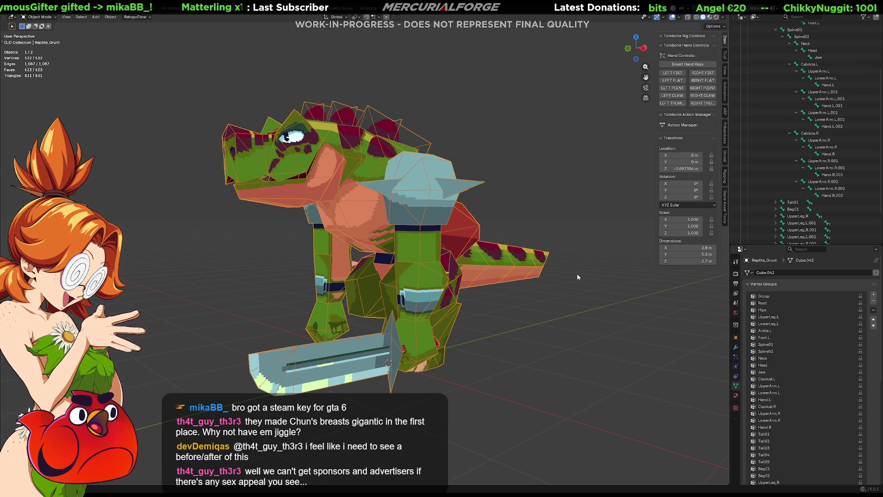
mouse_move(578, 274)
middle_down()
mouse_move(566, 279)
mouse_move(572, 345)
mouse_move(579, 308)
middle_up()
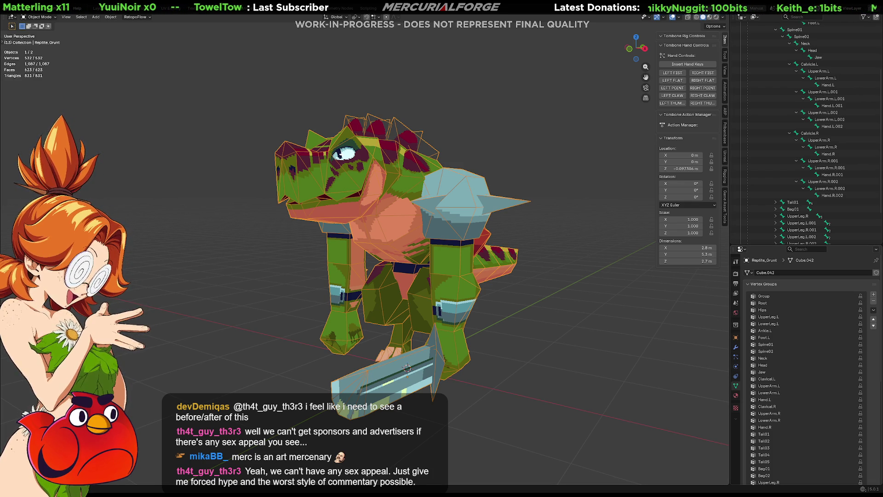
click(801, 223)
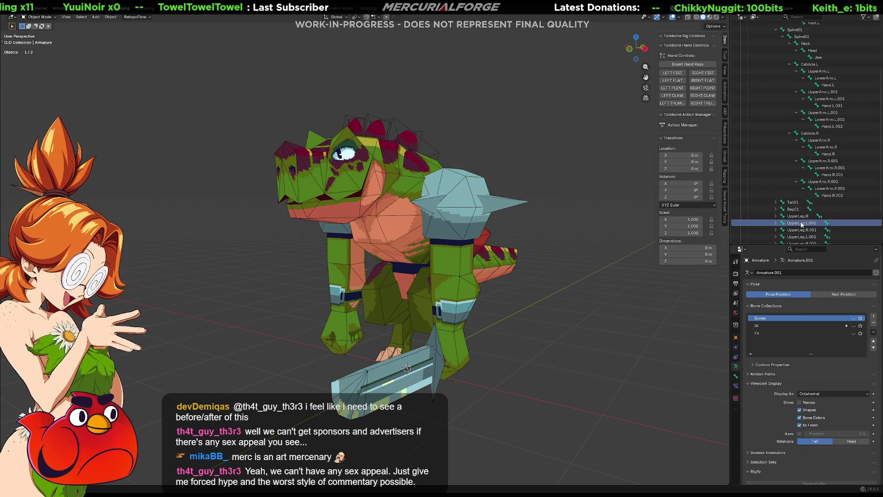
click(787, 325)
right_click(787, 326)
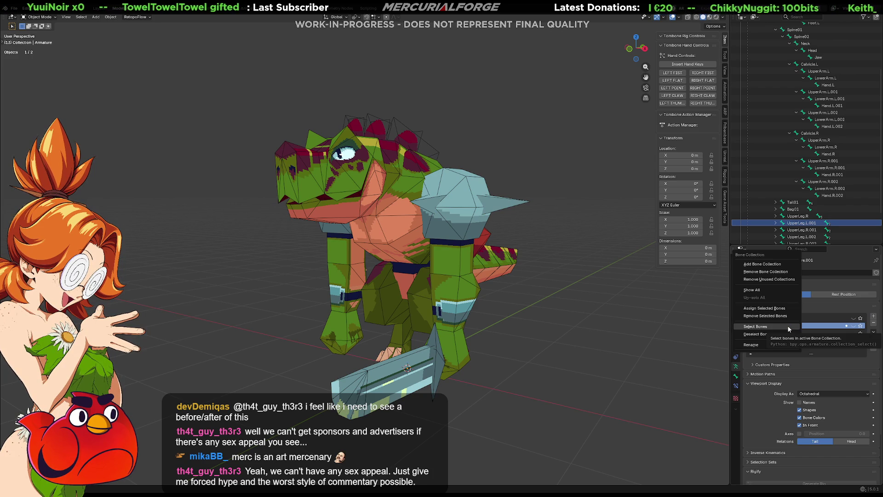
click(787, 325)
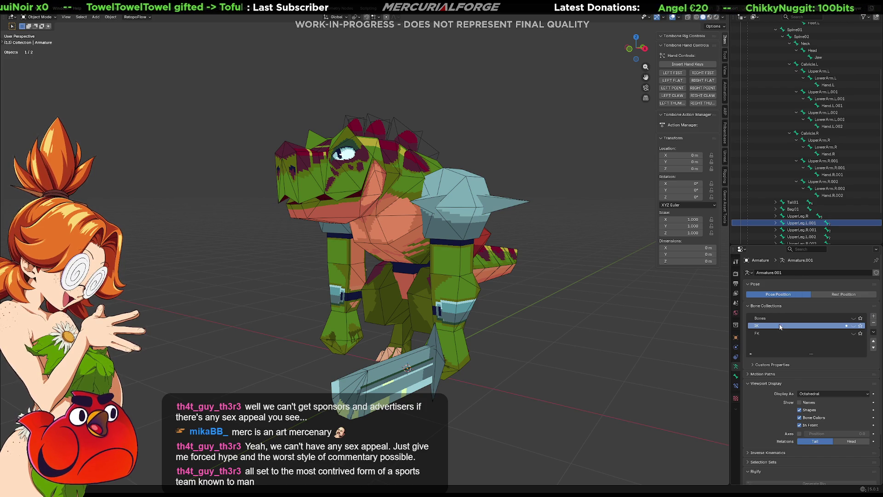
click(854, 326)
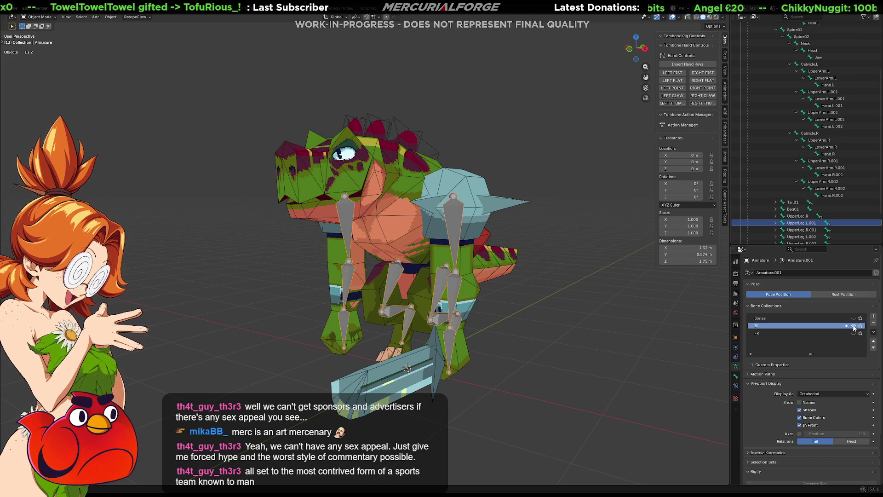
right_click(454, 215)
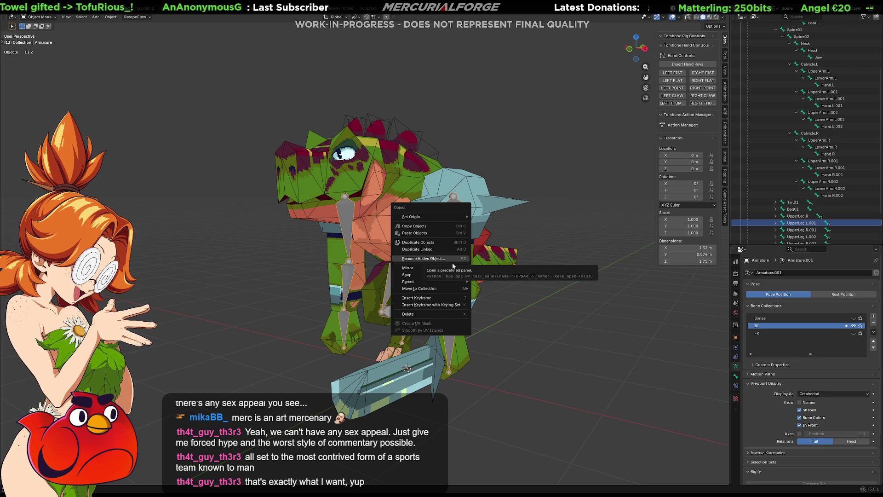
key(space)
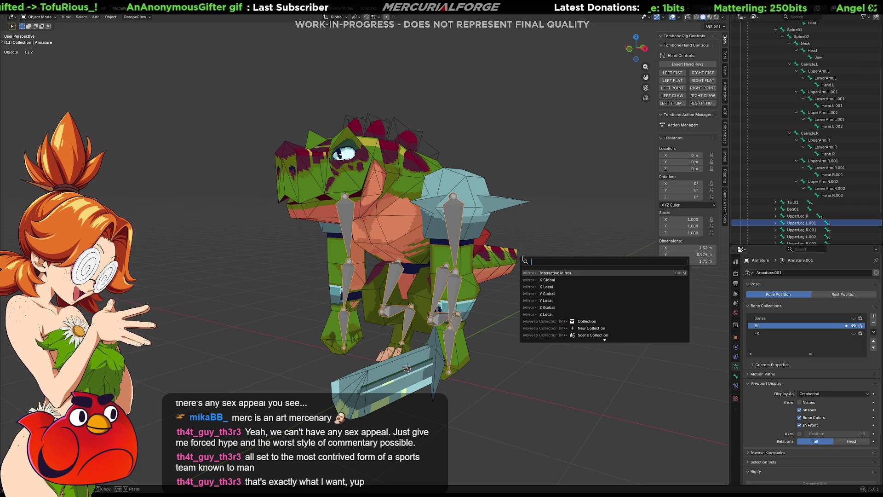
text(rep)
key(BackSpace)
text(pp)
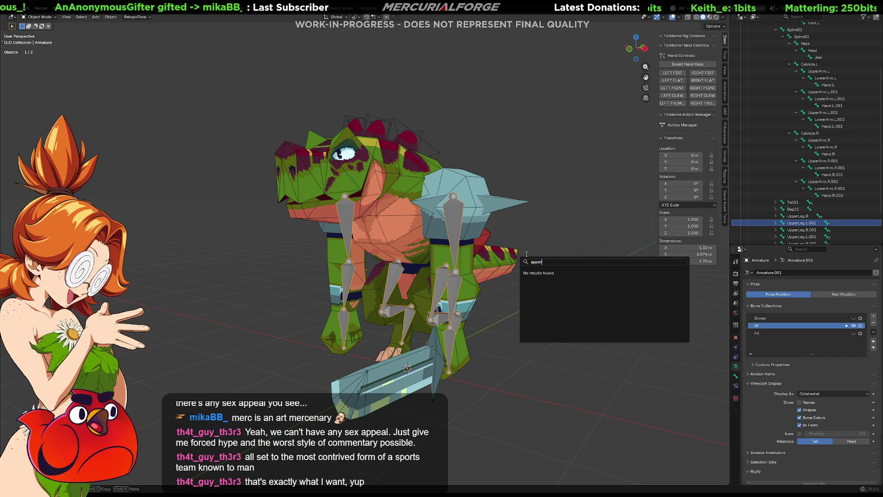
key(BackSpace)
text(p)
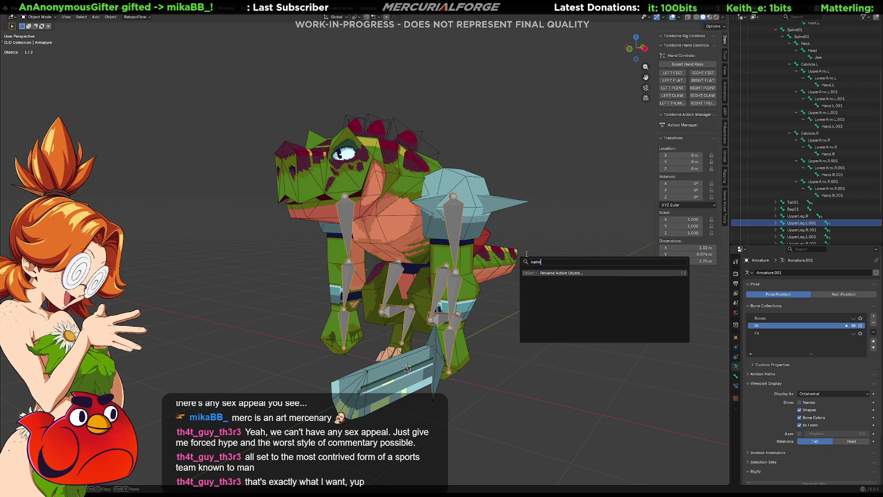
key(BackSpace)
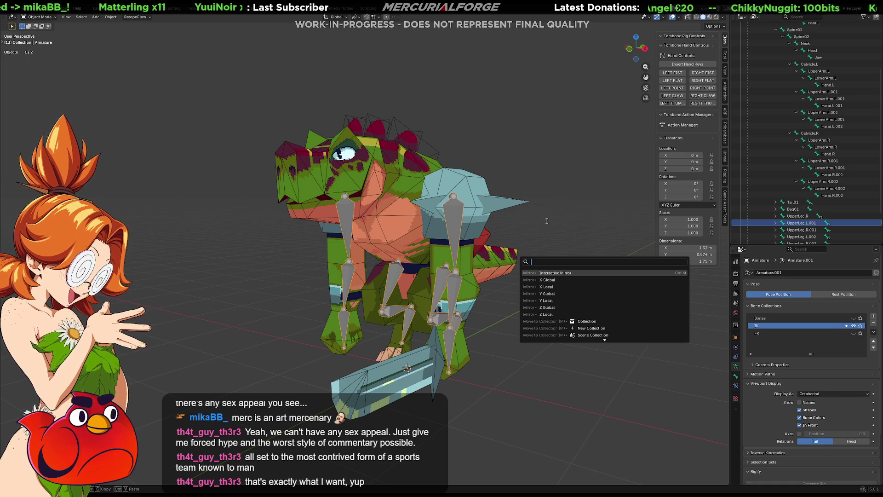
key(Escape)
middle_drag(531, 238, 546, 233)
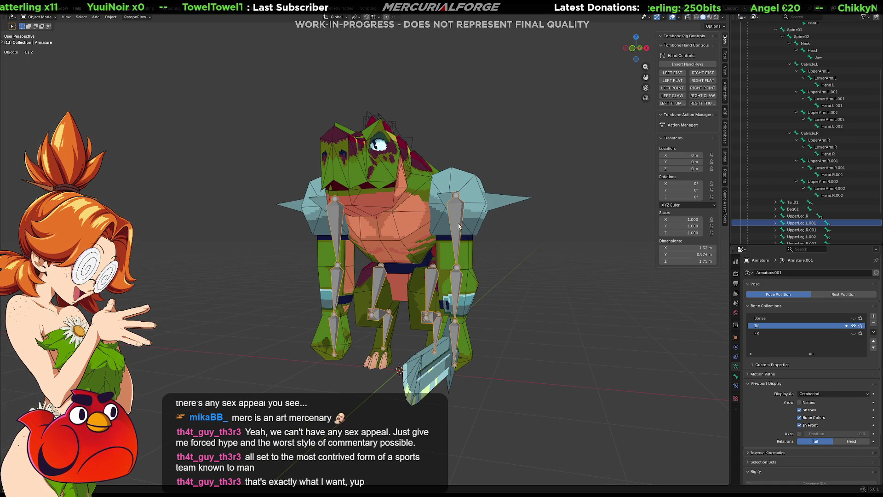
right_click(453, 211)
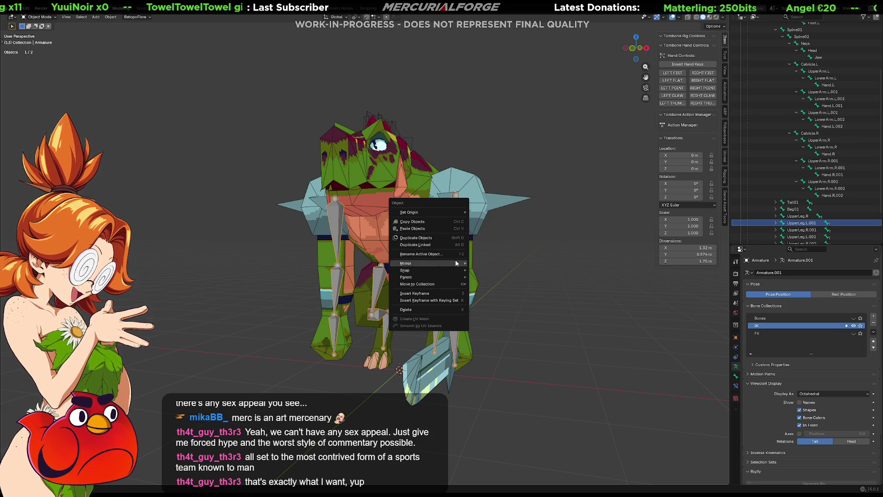
mouse_move(428, 283)
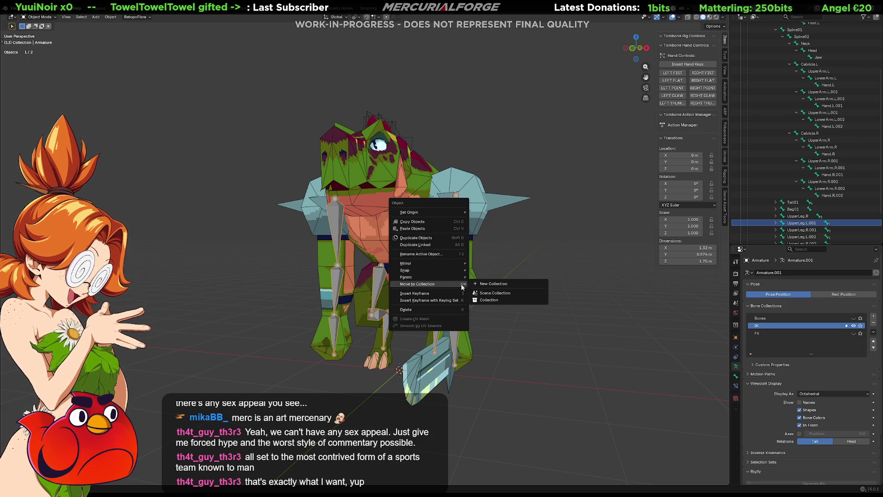
key(Escape)
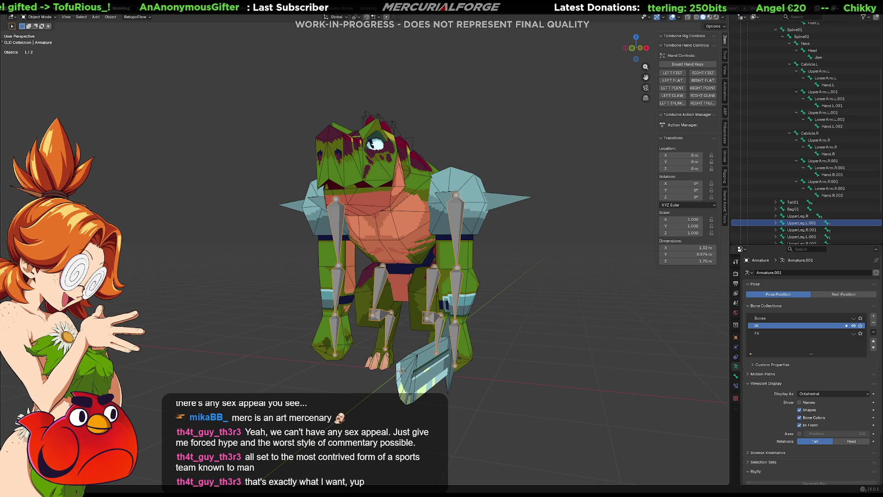
key(F3)
text(batch)
Start Batch Rename keeping Objects as the data type to rename
key(Return)
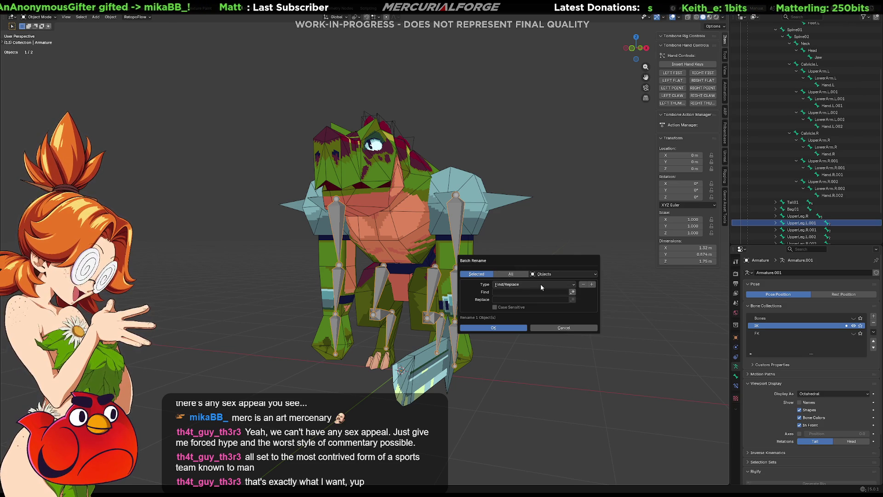
click(561, 273)
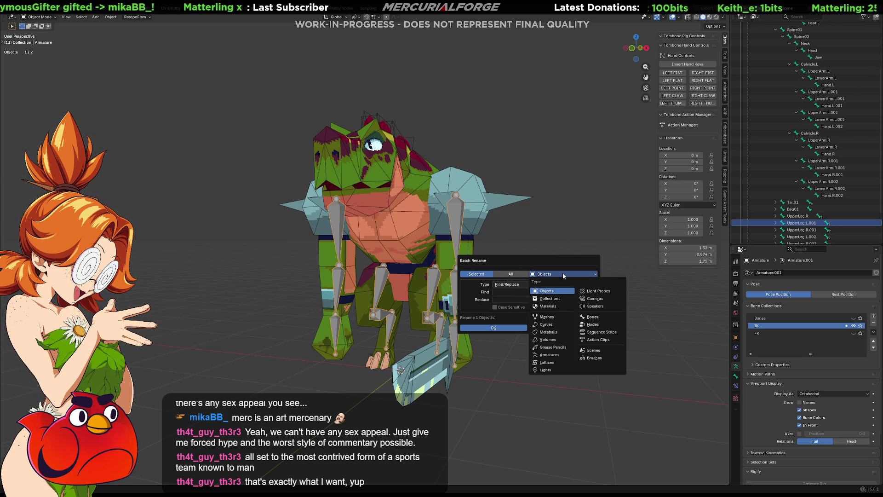
click(552, 290)
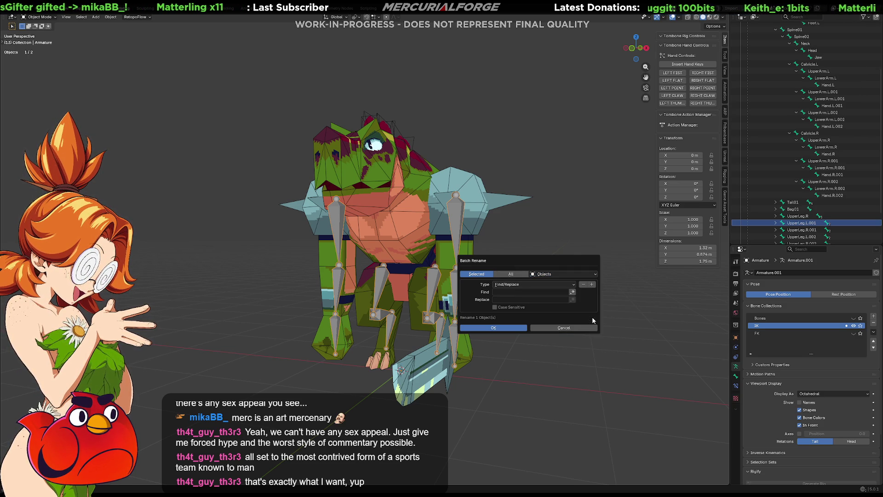
click(551, 284)
click(575, 300)
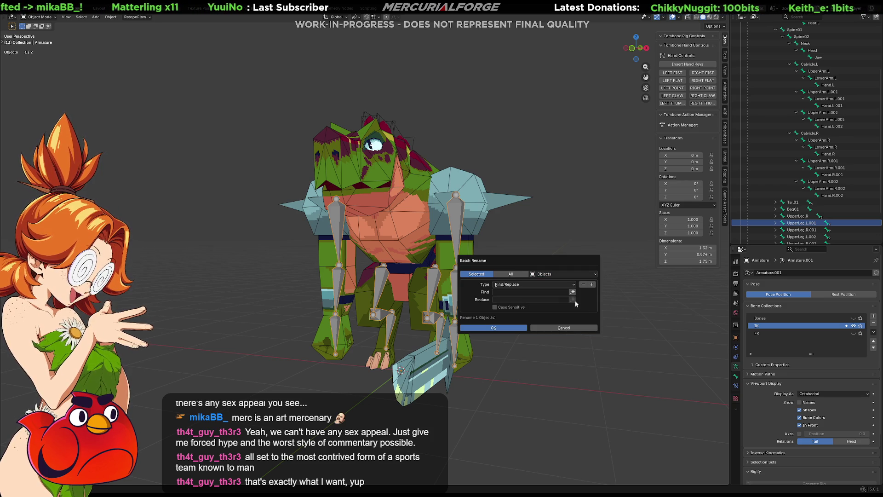
Set the rename operation to Set Name with prefix IK_ and apply it to the armature
click(551, 285)
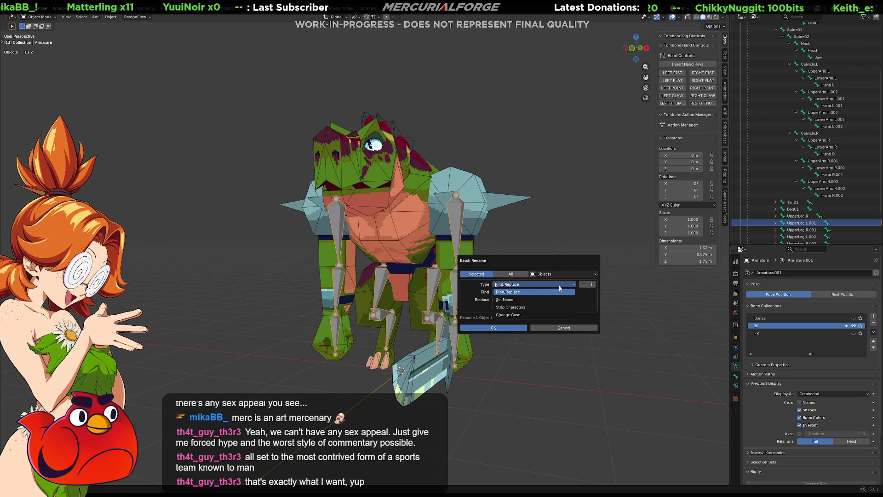
click(514, 300)
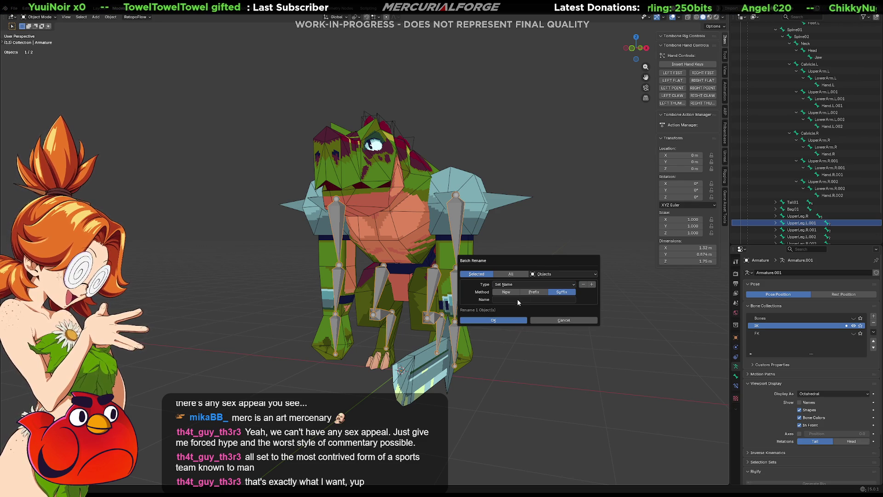
click(539, 295)
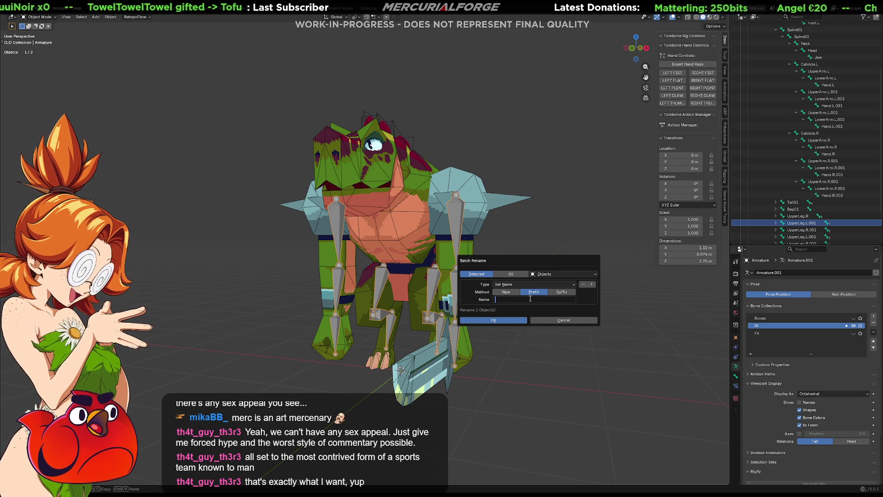
text(IK_)
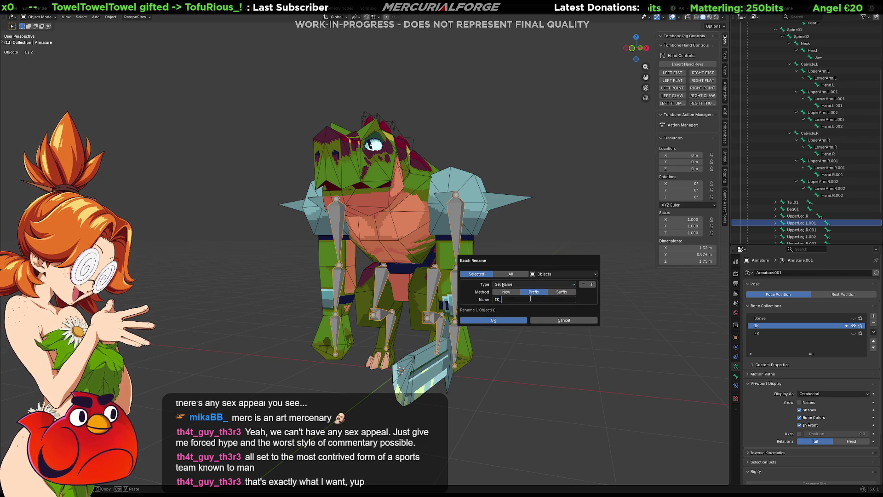
click(507, 321)
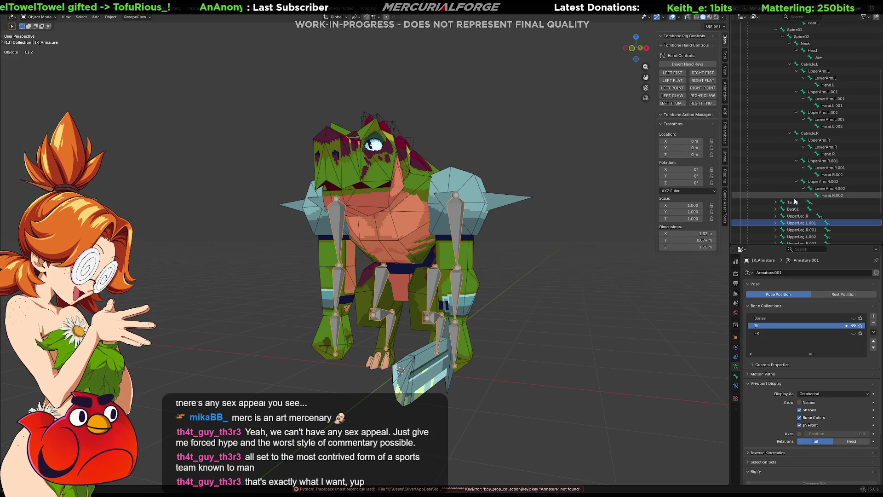
scroll(809, 202, down, 2)
Expand the UpperLeg.L.001 chain, select the IK collection's bones and enter Edit Mode
click(775, 196)
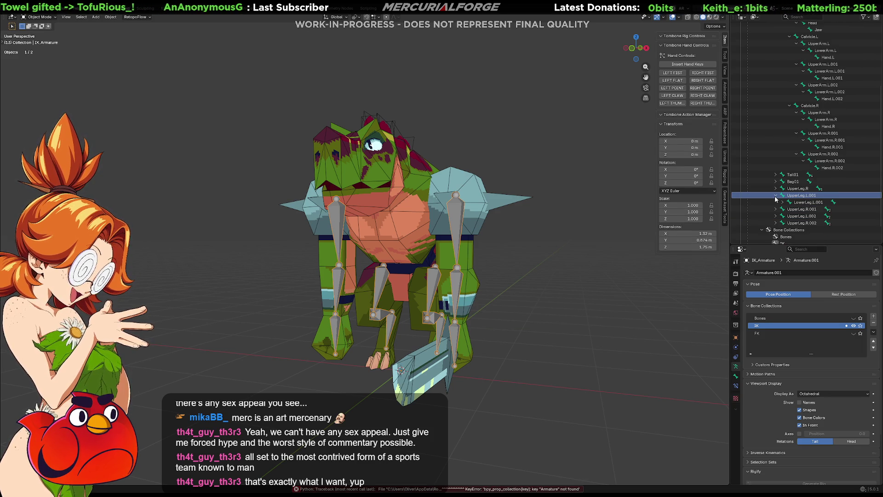
shift+click(776, 198)
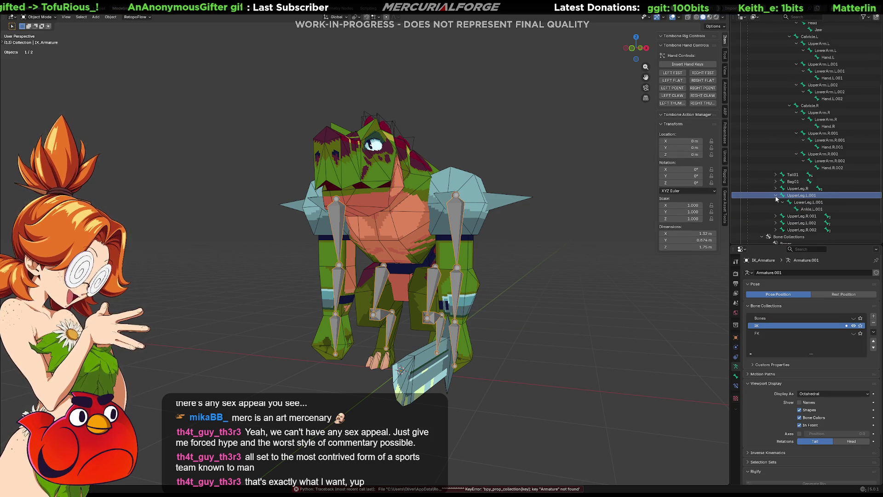
right_click(762, 325)
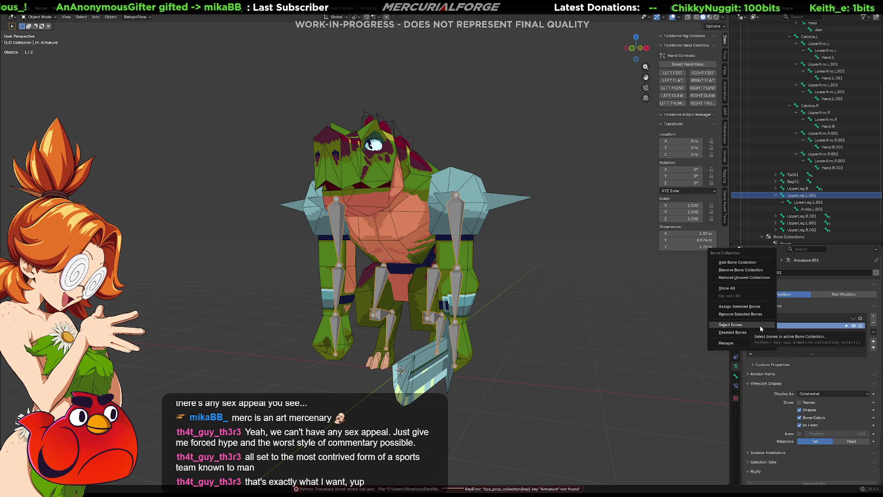
click(759, 325)
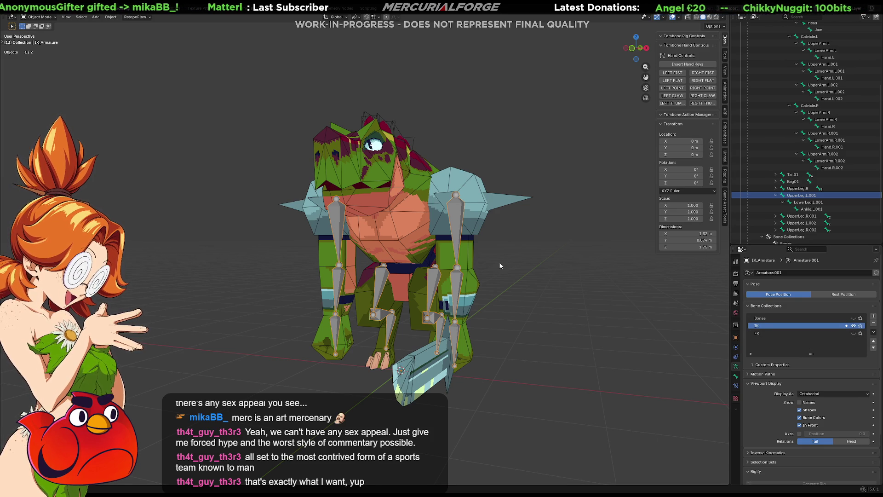
key(Tab)
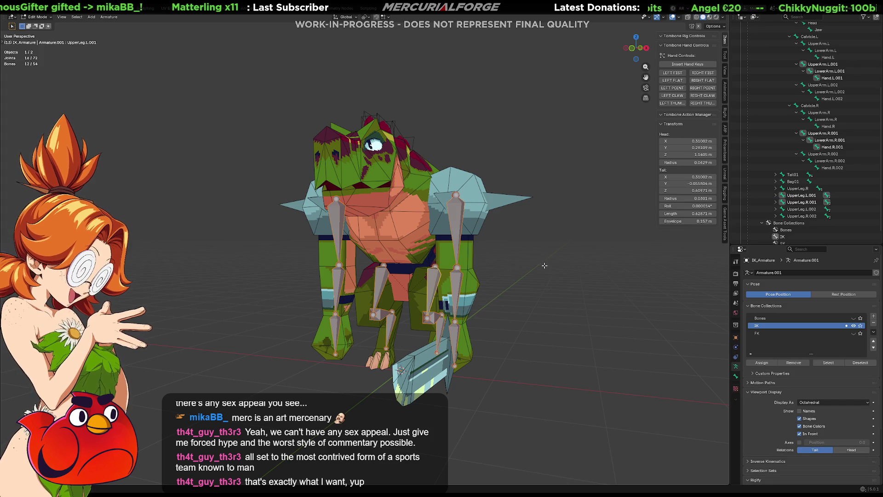
Run Batch Rename with the IK_ prefix, which hits the object, and undo it
key(F3)
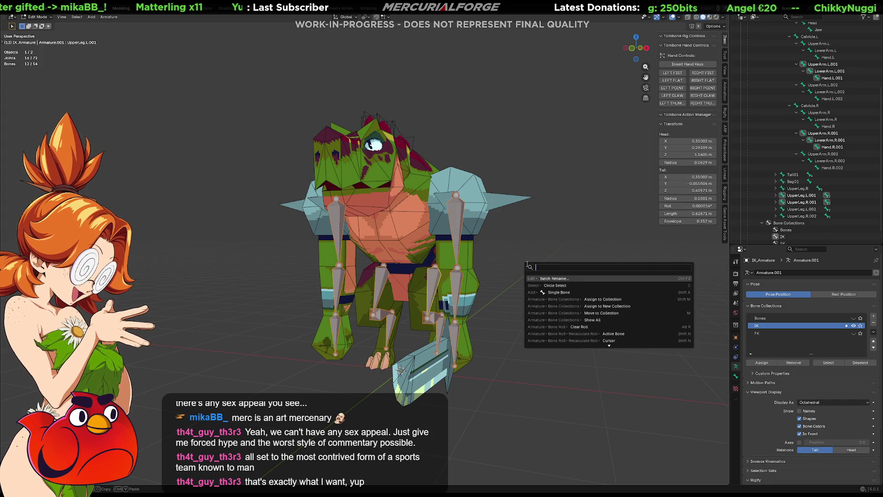
text(barename)
key(Return)
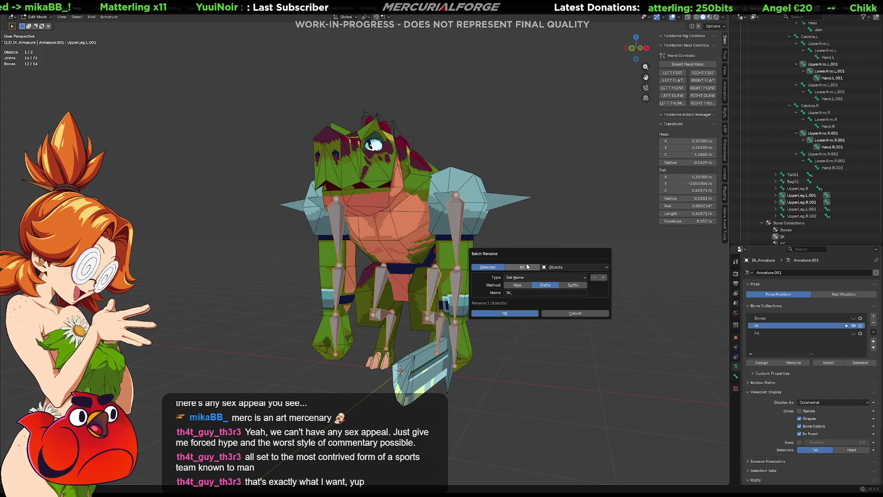
click(508, 318)
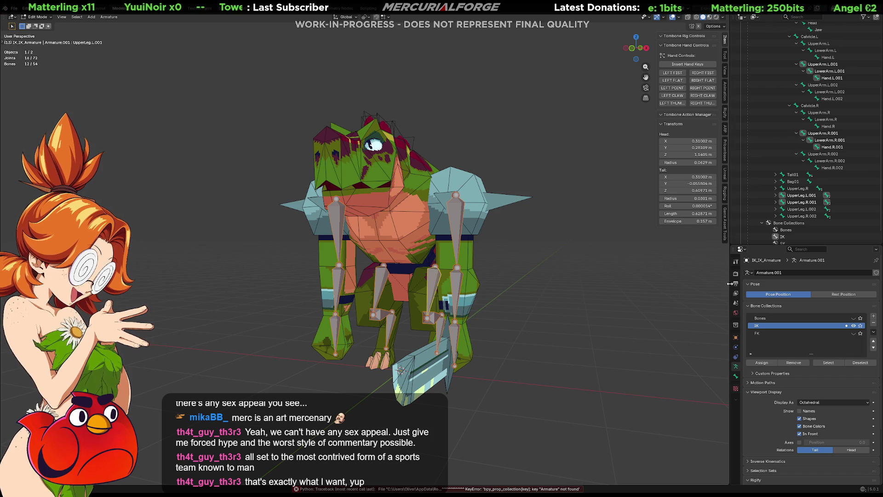
key(ctrl+z)
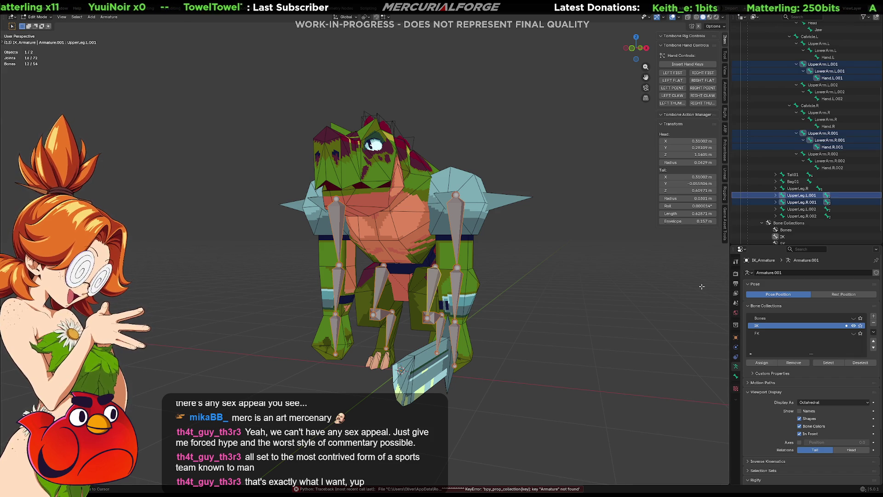
Back in Object Mode, undo the rename so the rig is Armature again, reselect it and re-enter Edit Mode
key(Tab)
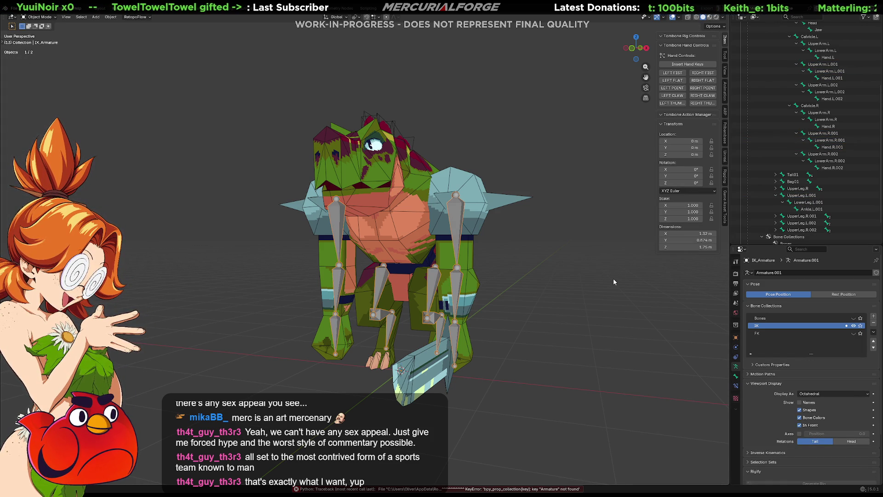
click(547, 275)
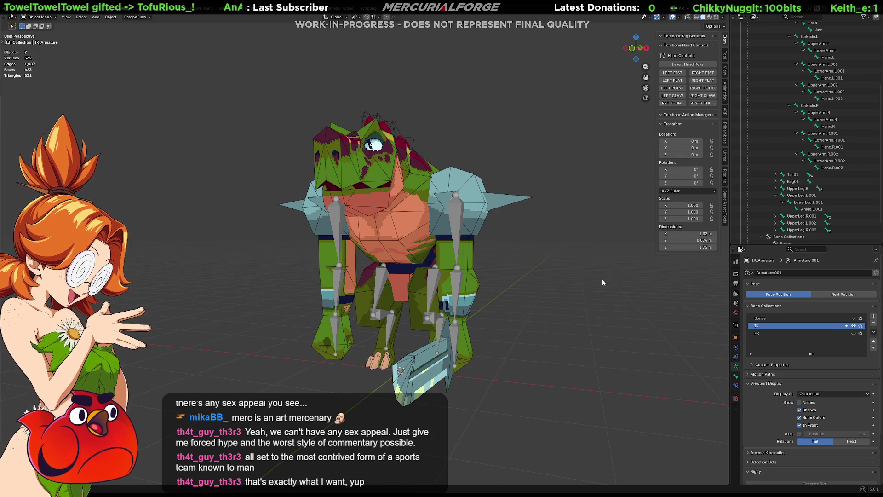
key(ctrl+z)
click(545, 272)
click(456, 211)
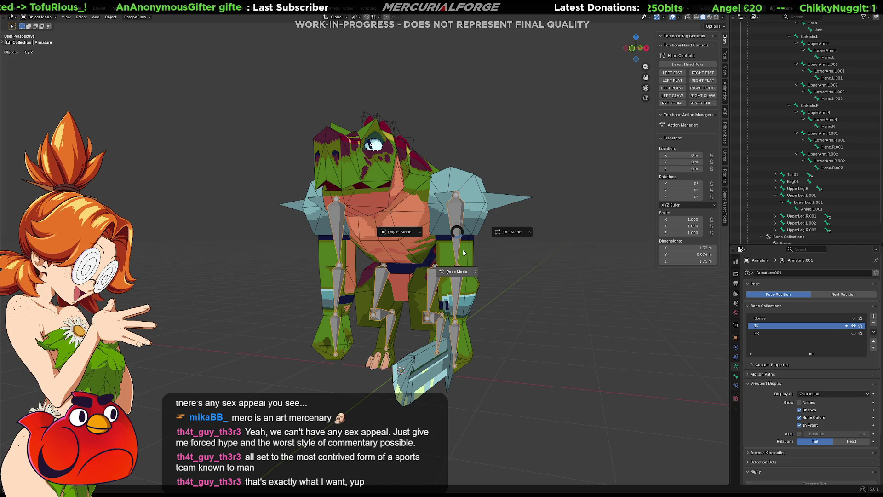
key(Tab)
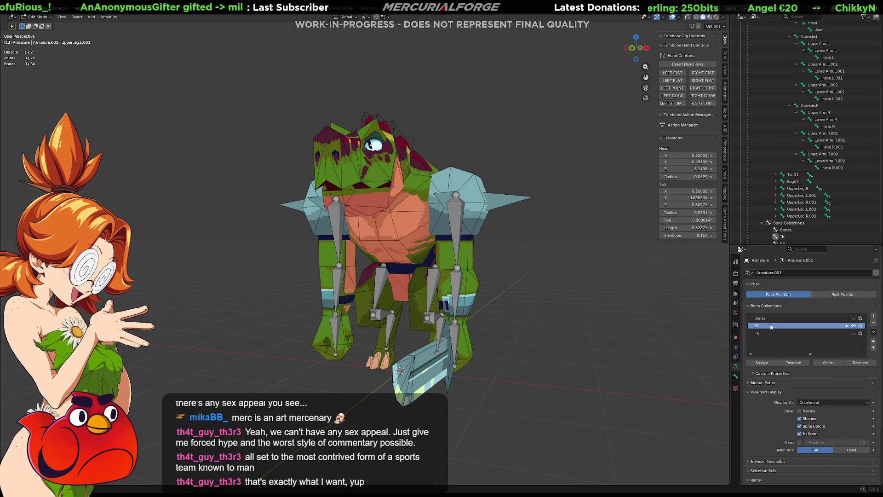
Select the IK collection's bones, run Batch Rename again and undo the accidental armature rename
right_click(769, 325)
click(769, 325)
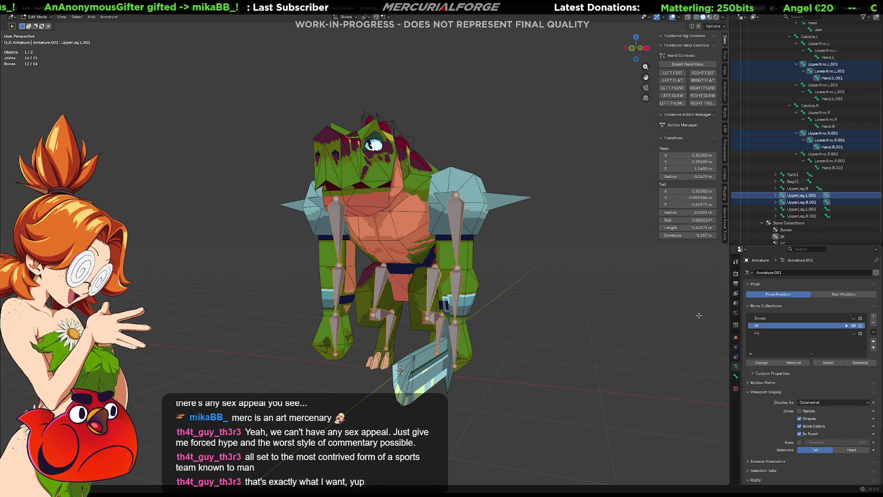
key(F3)
text(batch)
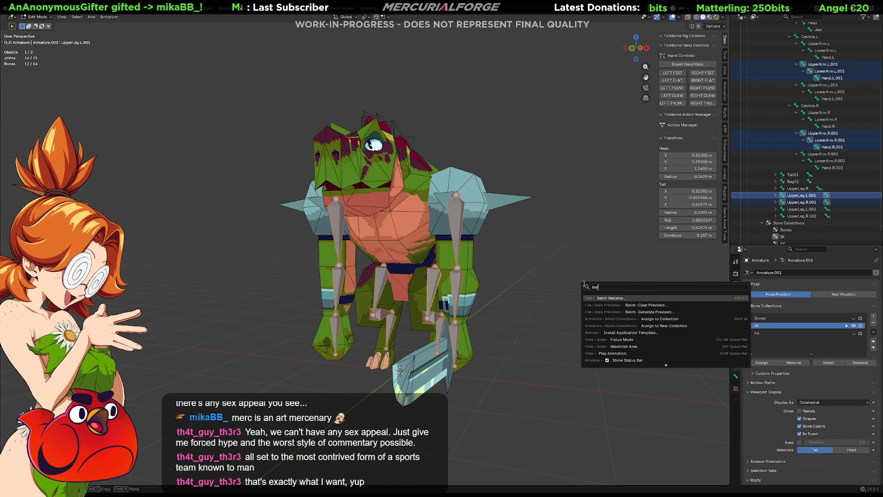
key(Return)
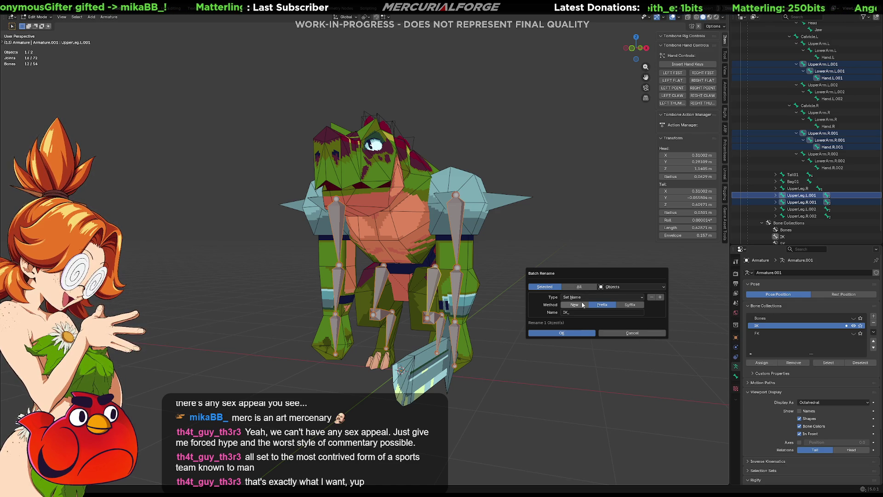
click(576, 335)
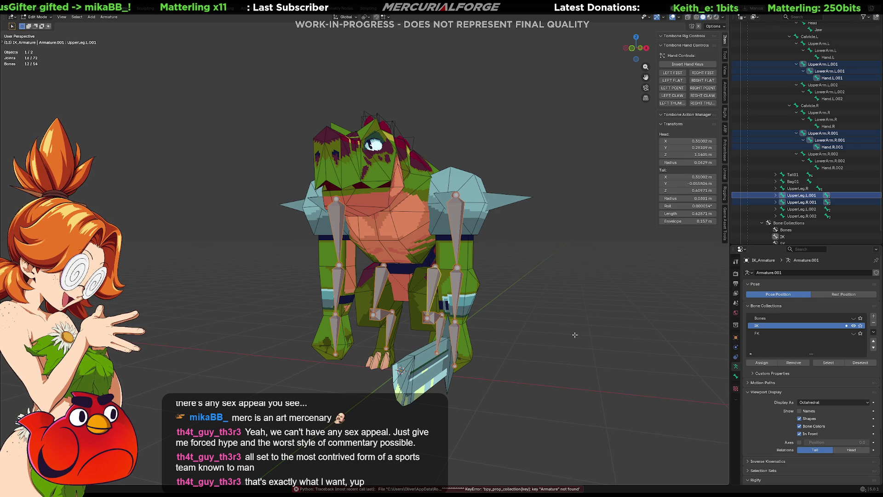
key(ctrl+z)
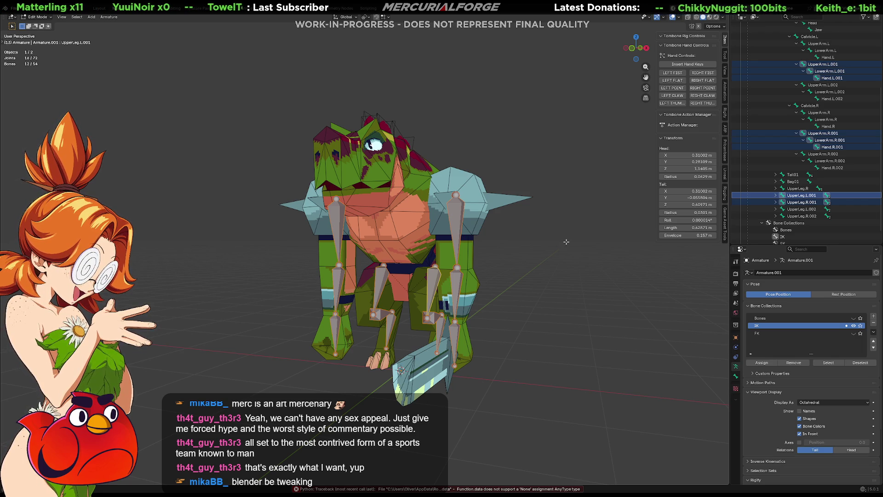
Expand the duplicated leg bones to show their lower leg and ankle children
click(776, 204)
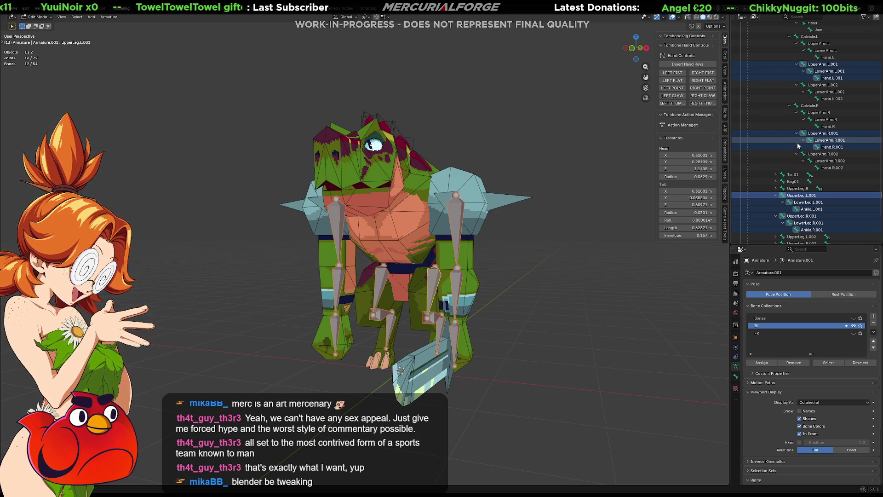
scroll(768, 129, up, 2)
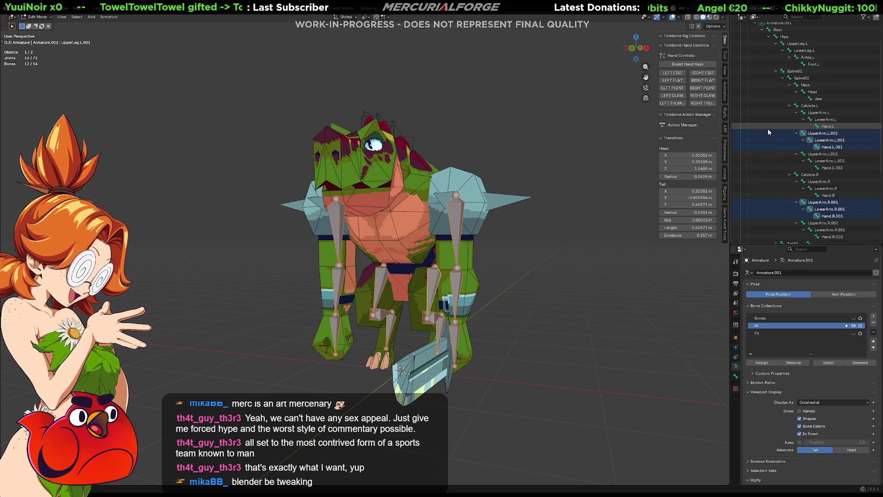
scroll(768, 129, down, 2)
scroll(772, 132, down, 3)
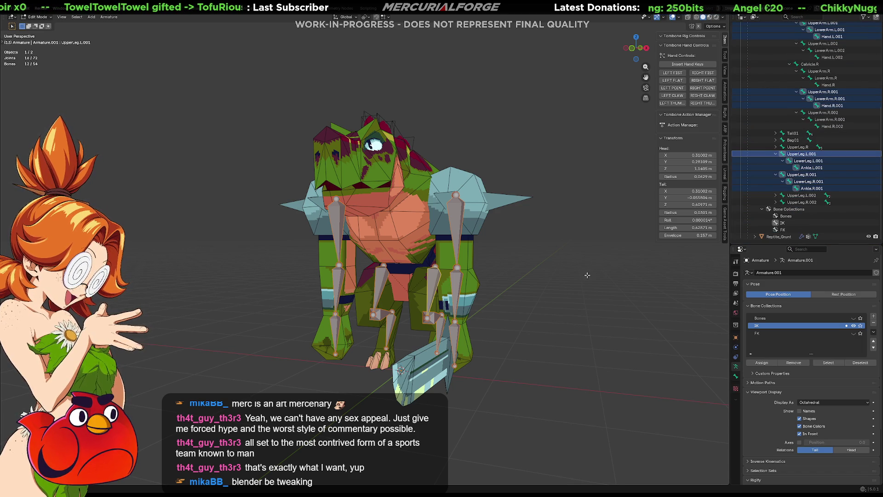
Select the .001 leg bones in the Outliner and run the IK_ Batch Rename, which renames nothing
middle_drag(599, 270, 588, 277)
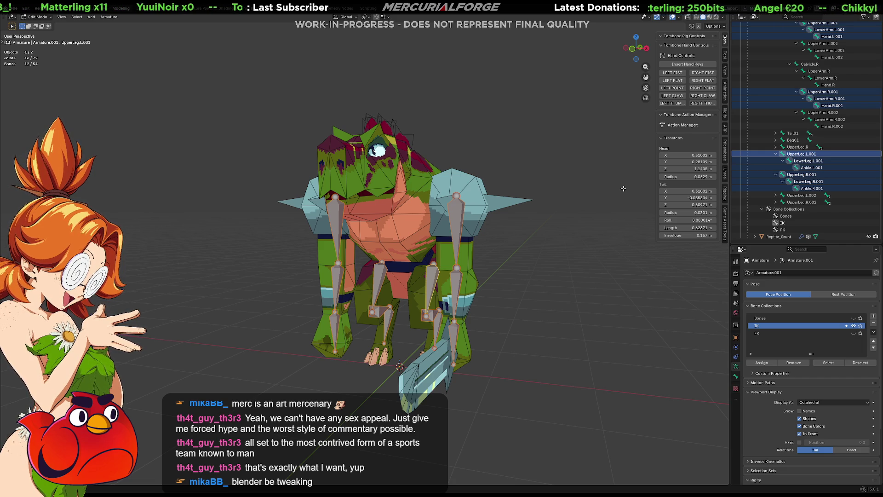
shift+click(812, 188)
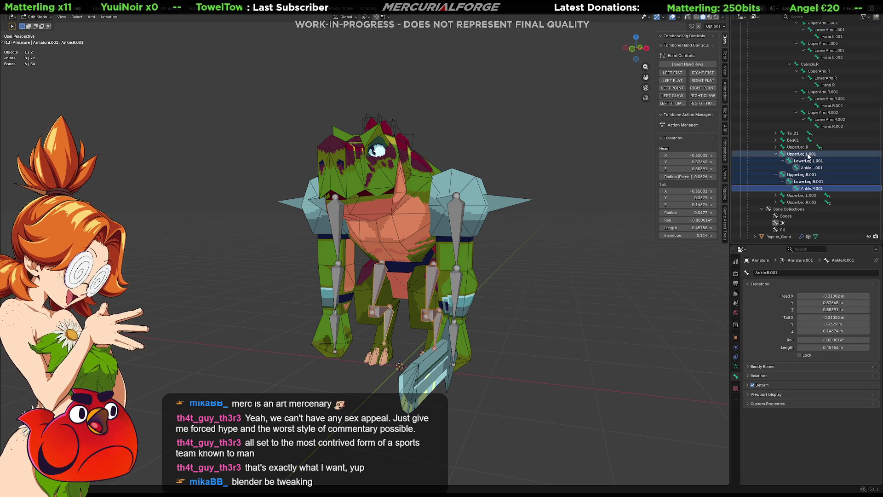
key(F3)
text(bath)
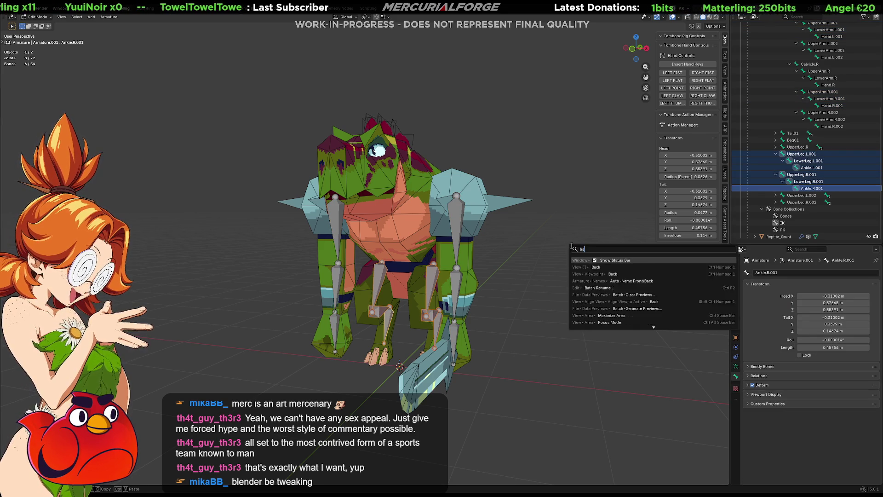
key(Return)
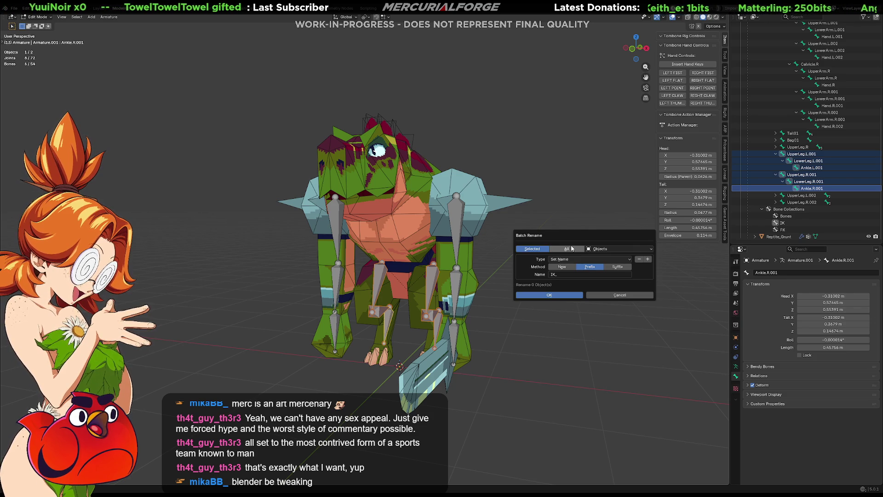
click(561, 294)
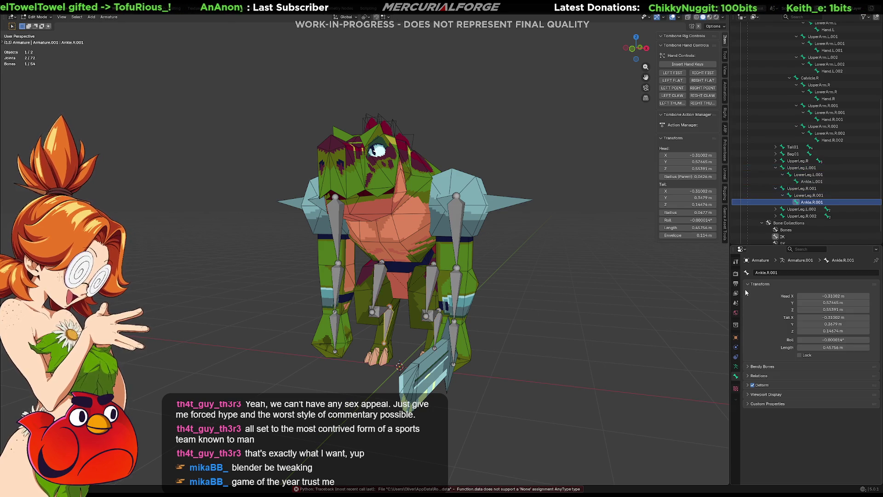
click(804, 173)
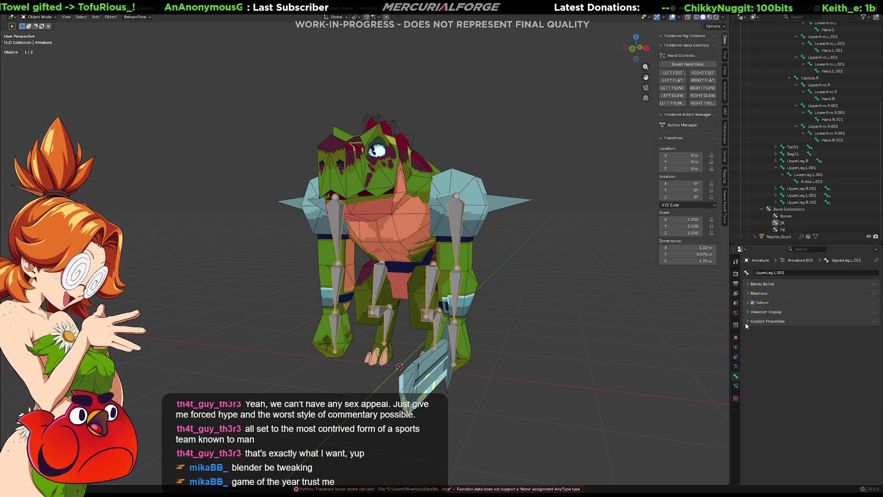
From the Armature data properties, enter Edit Mode and select all bones of the IK collection
click(737, 367)
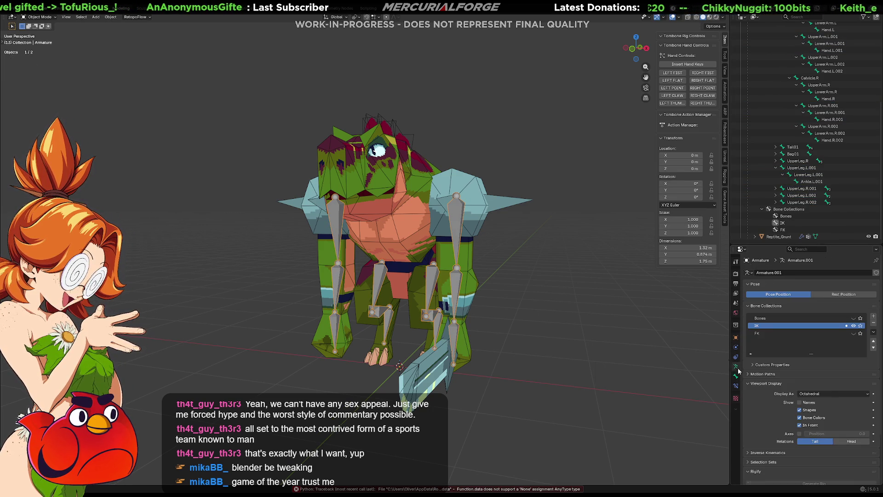
right_click(765, 325)
key(Escape)
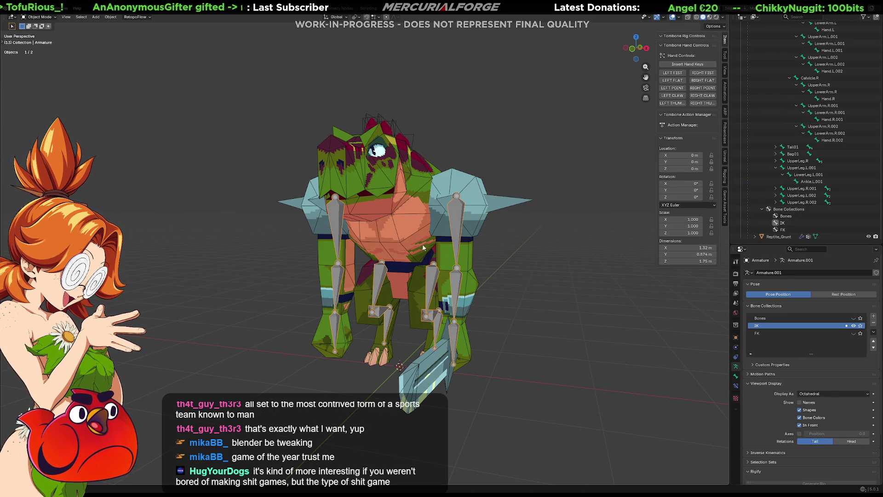
key(Tab)
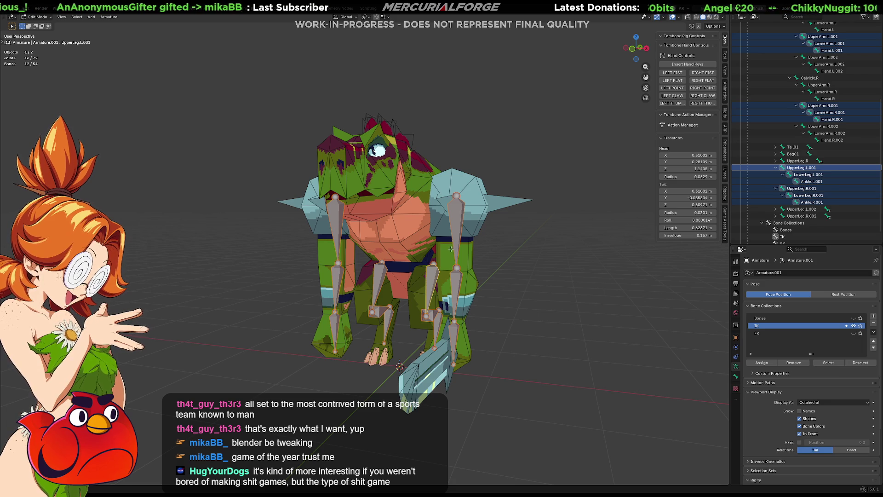
right_click(778, 327)
click(777, 327)
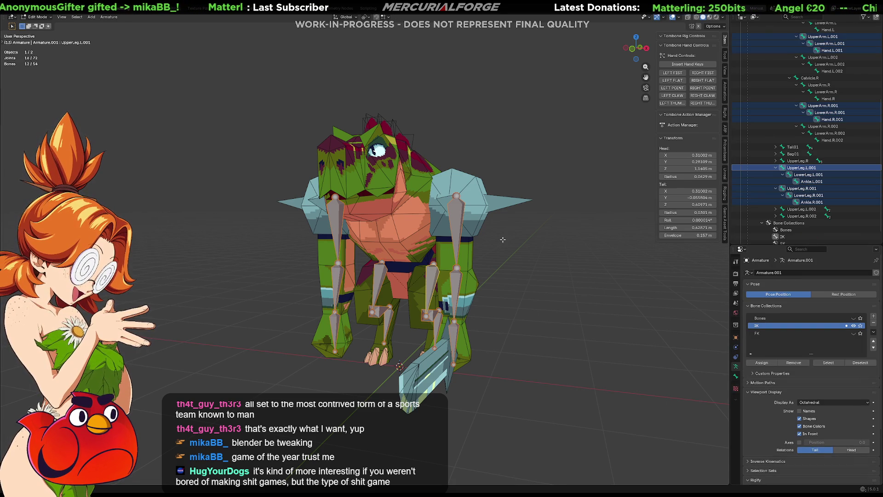
Batch Rename with data type Bones and prefix IK_ on all twelve IK bones, then hide the IK collection
key(F3)
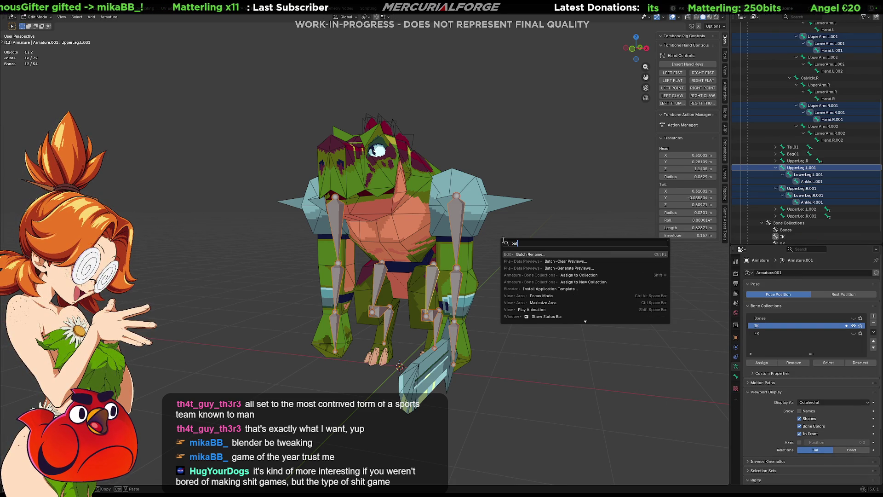
key(Return)
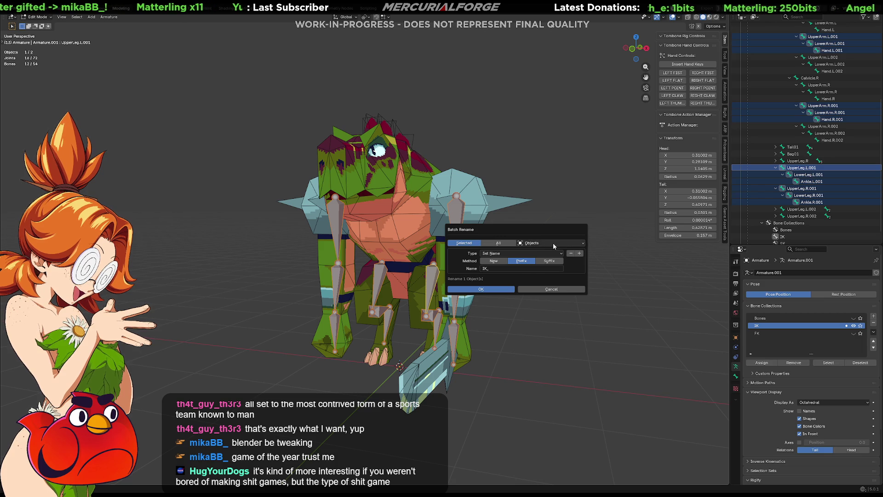
click(545, 244)
click(578, 286)
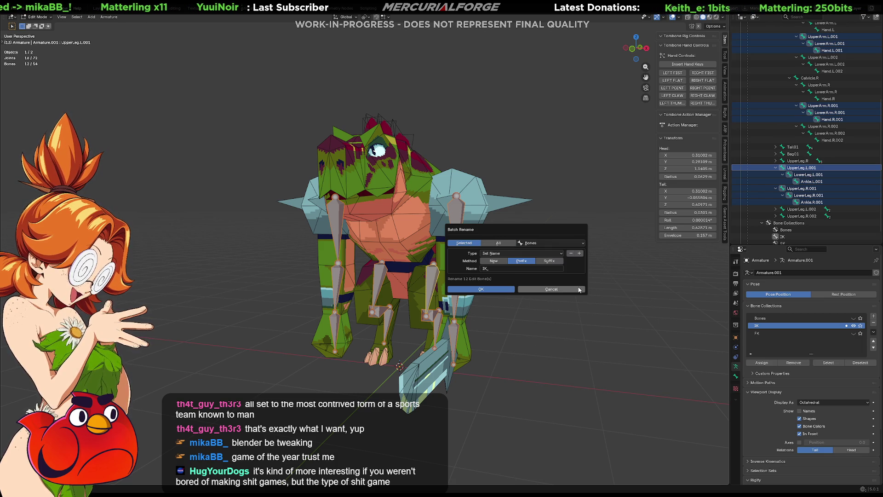
click(495, 289)
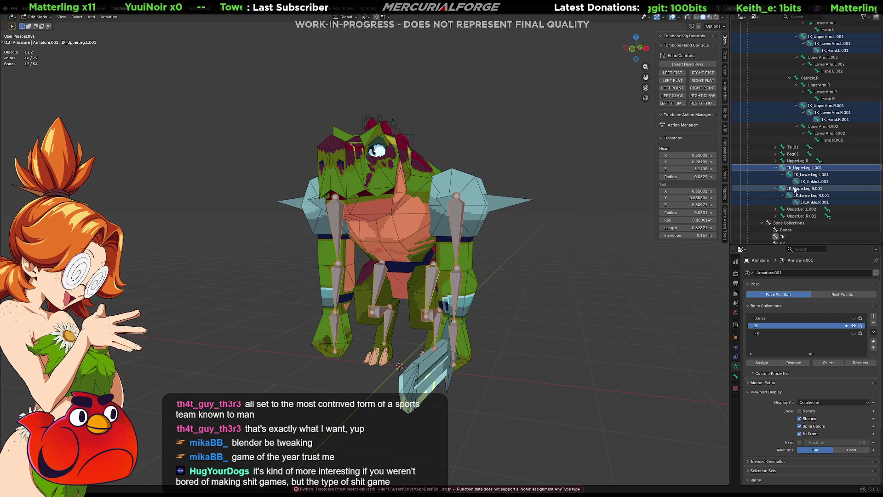
scroll(794, 187, up, 2)
scroll(794, 187, up, 2)
scroll(795, 185, down, 1)
scroll(794, 185, down, 1)
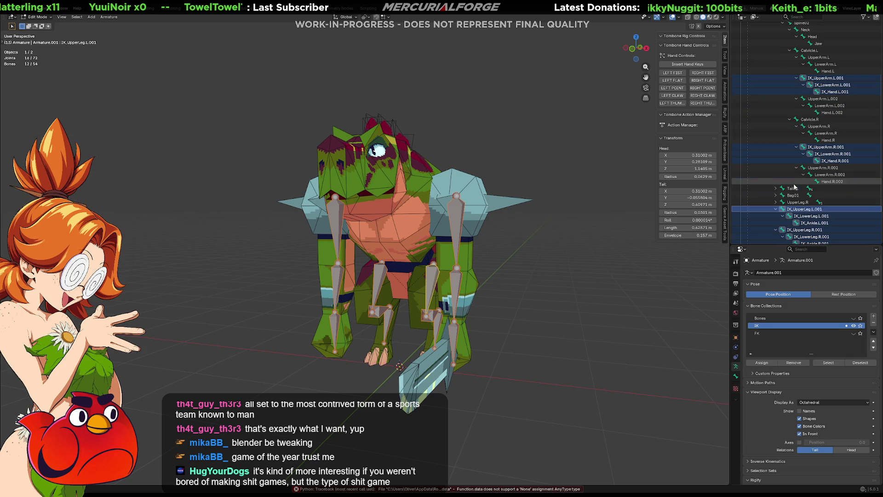
click(854, 326)
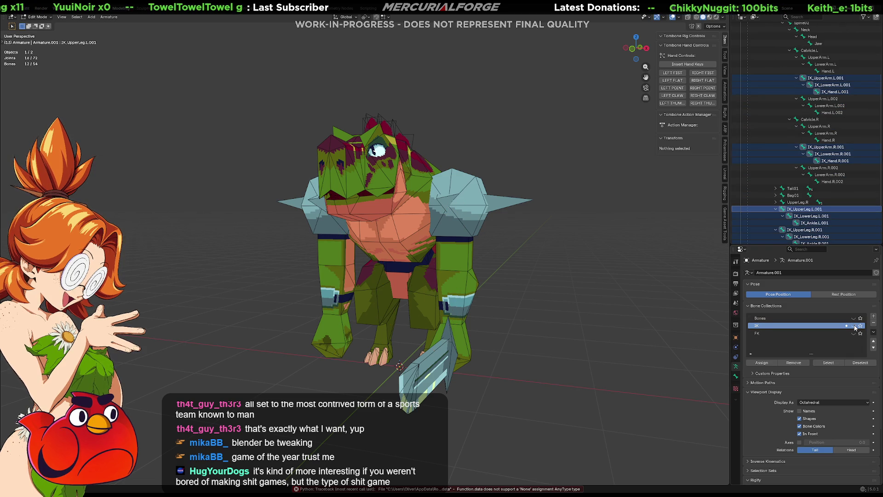
Make FK the active collection and start an FK_ Batch Rename, then cancel it
click(818, 334)
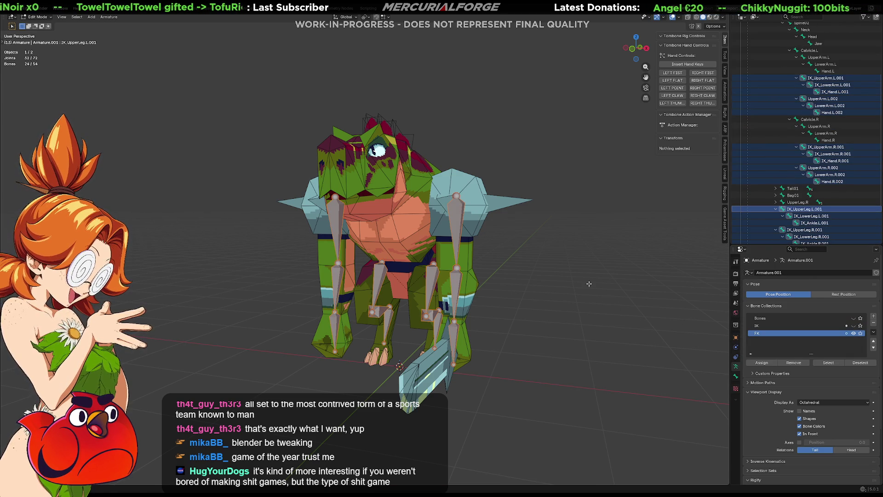
key(F3)
text(atch)
key(Return)
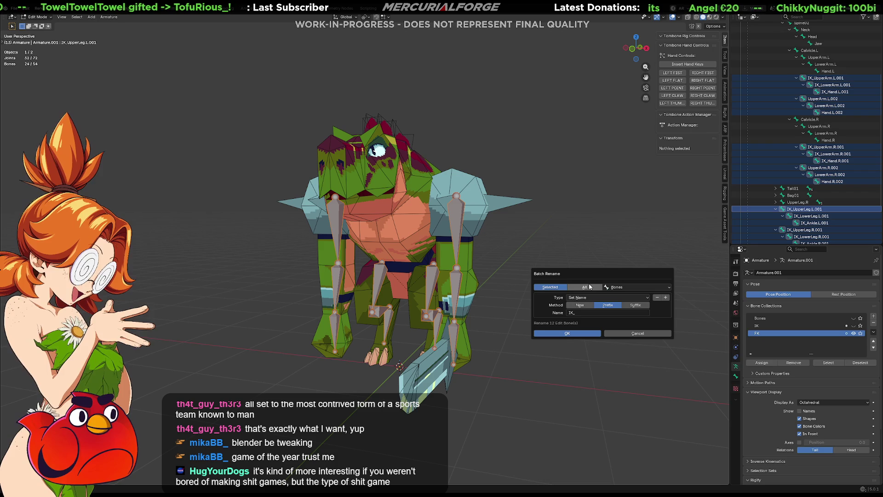
click(581, 314)
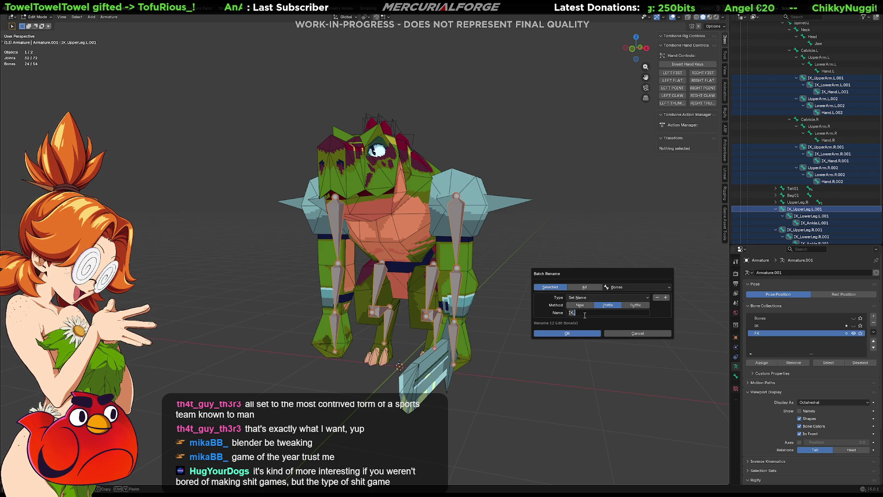
text(FK_)
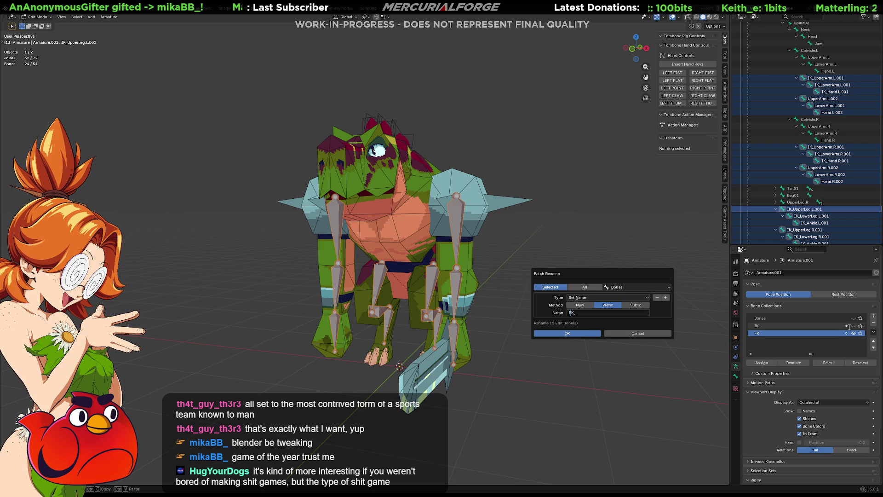
click(651, 333)
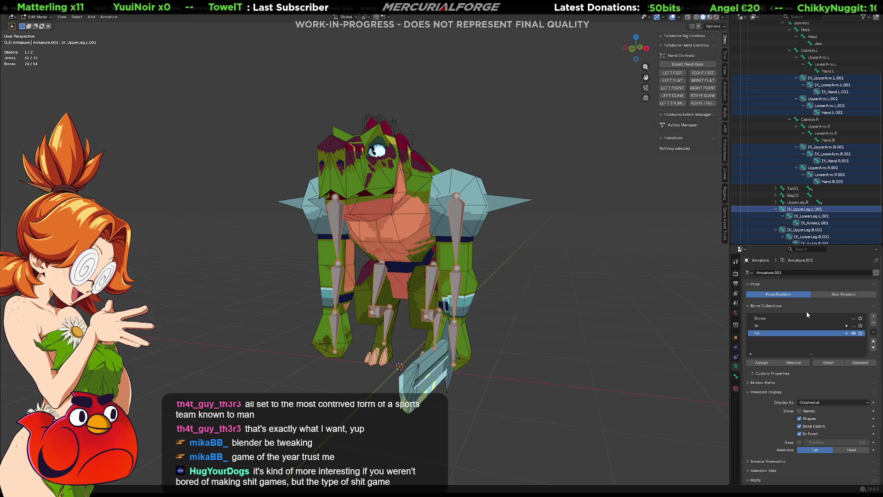
Toggle the IK and FK collections' viewport visibility while switching the active collection between them
click(846, 326)
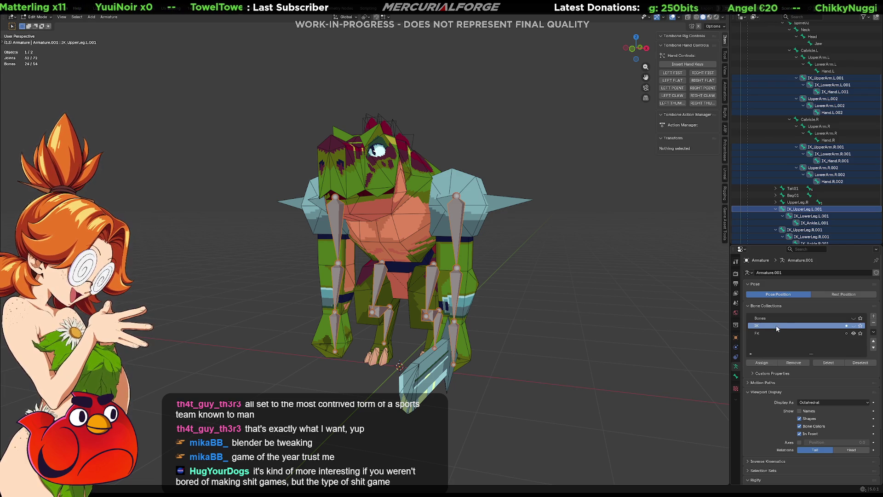
click(854, 328)
click(854, 328)
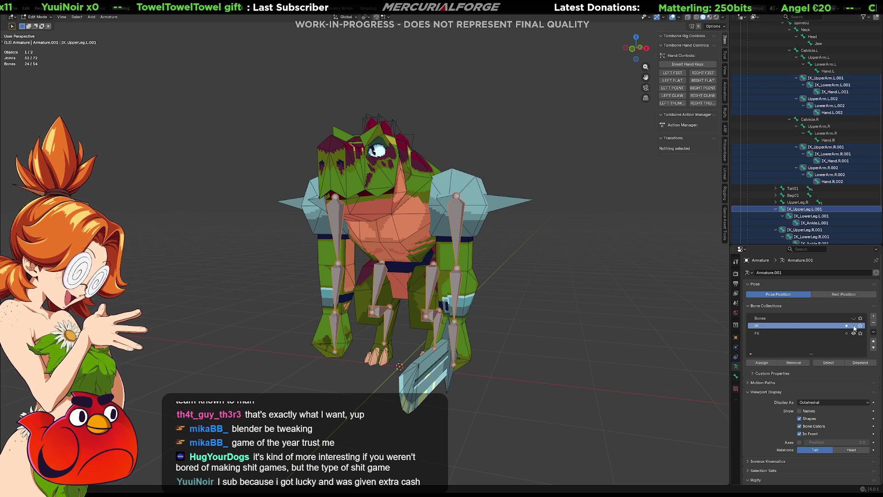
click(853, 328)
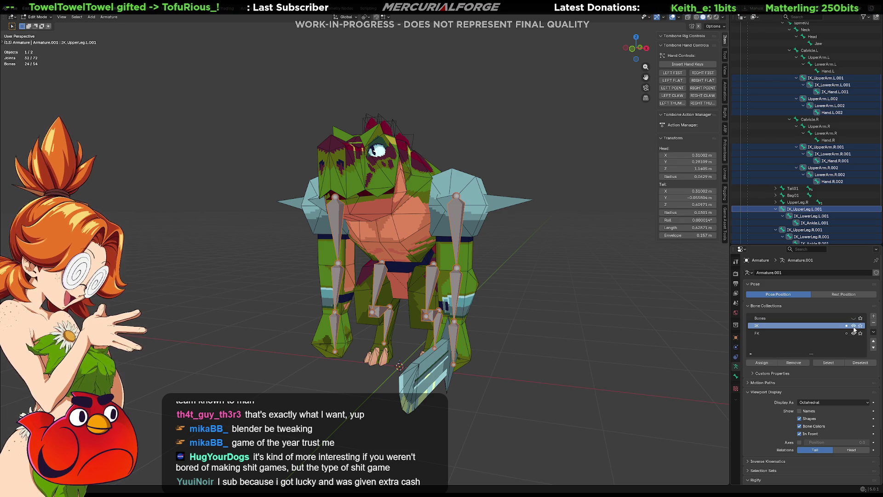
right_click(793, 324)
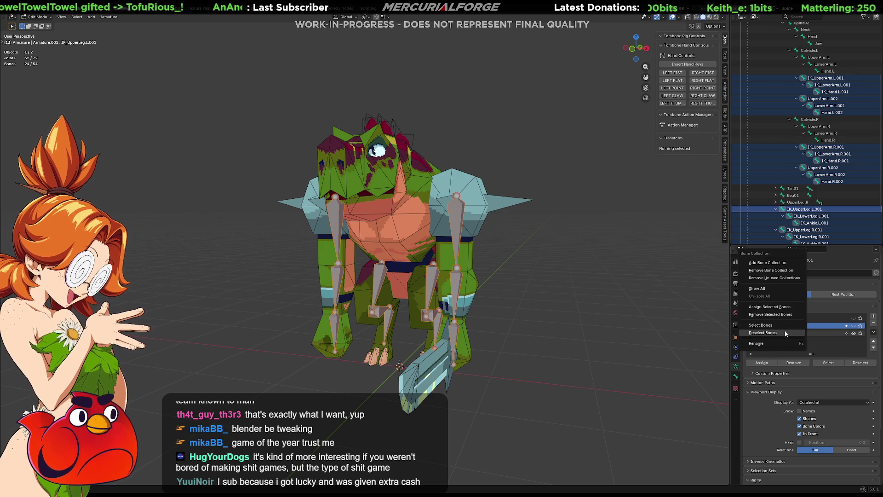
click(789, 331)
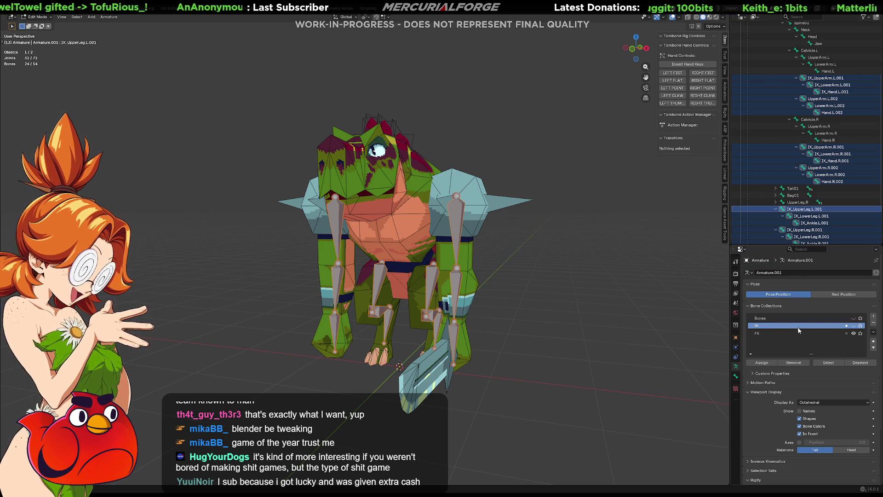
click(853, 332)
click(855, 333)
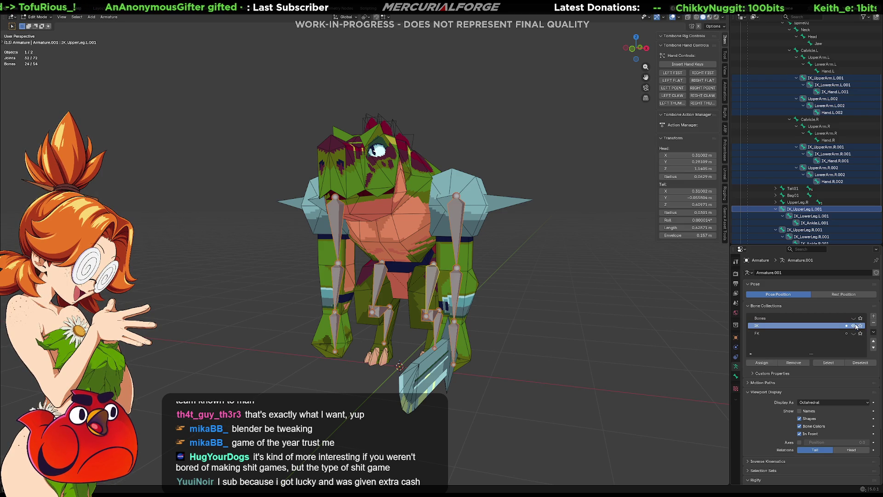
click(856, 333)
click(792, 333)
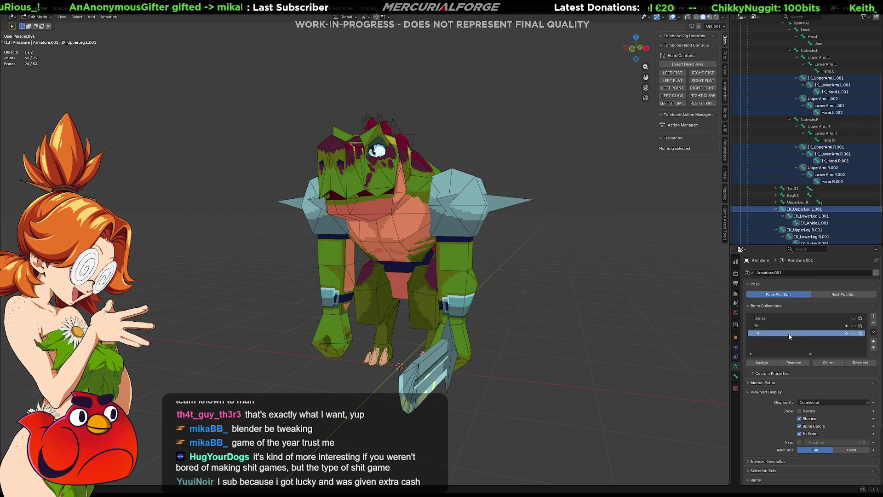
right_click(789, 334)
click(852, 334)
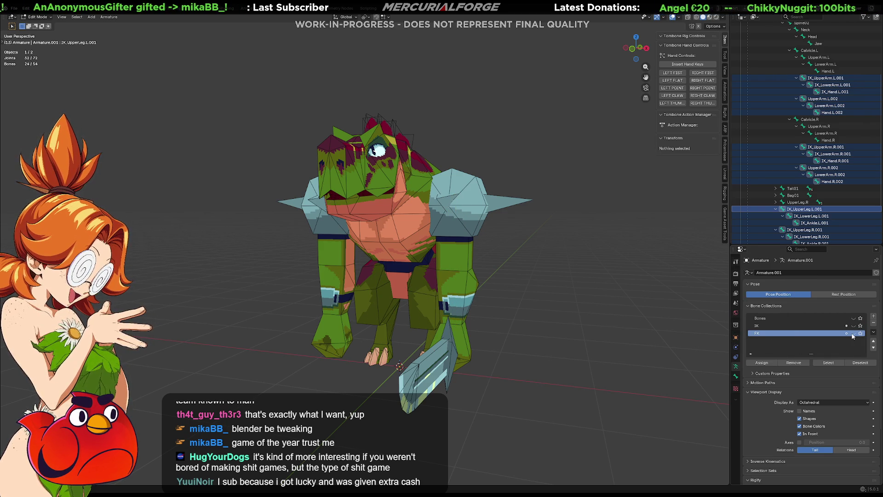
right_click(808, 335)
click(777, 329)
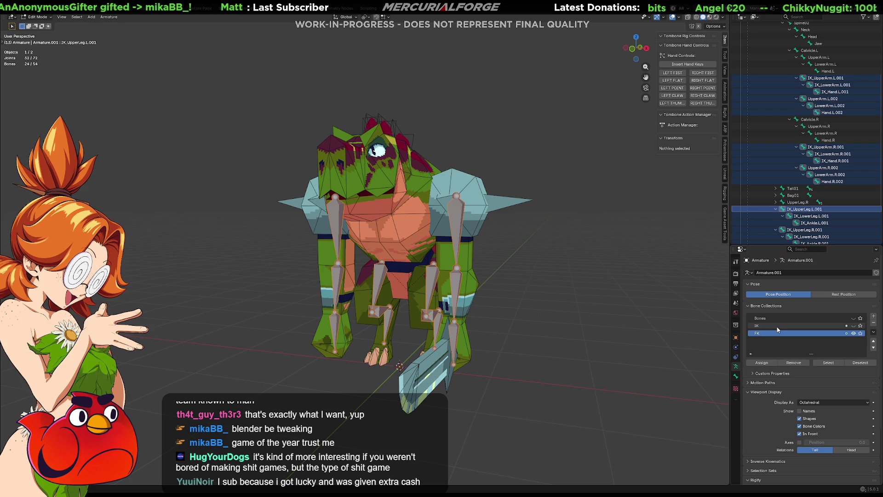
scroll(803, 147, down, 3)
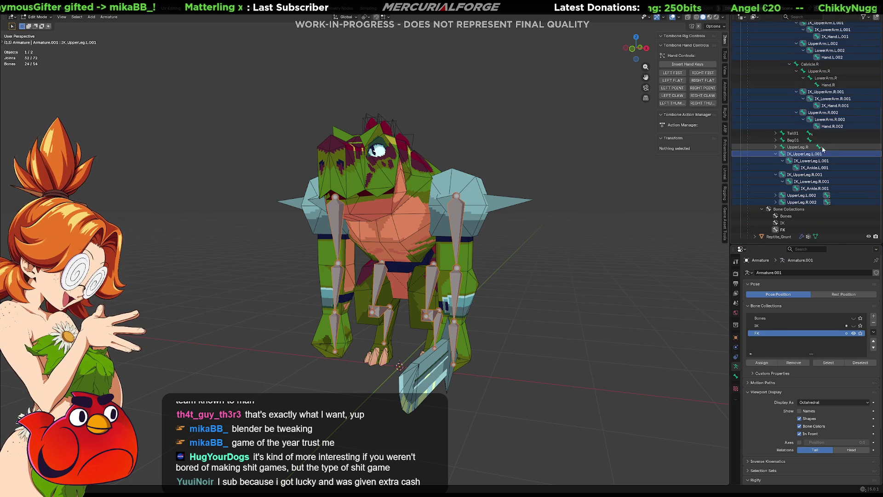
scroll(815, 167, up, 3)
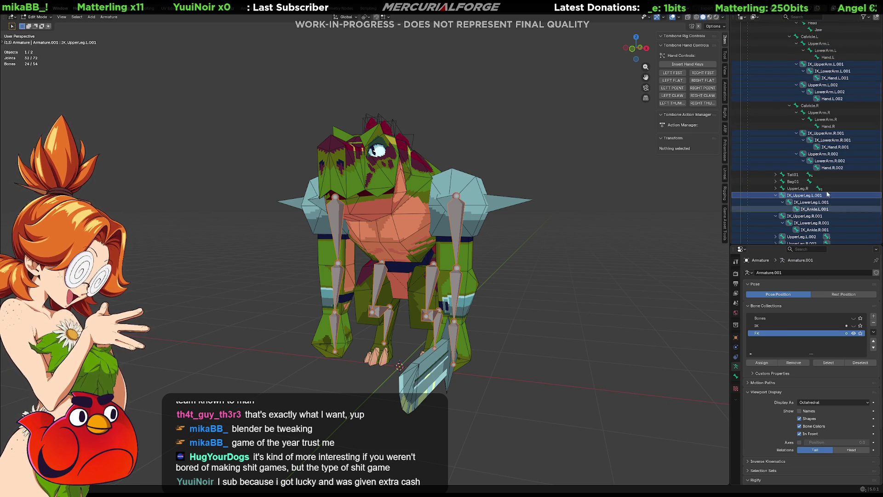
Deselect and then reselect the IK collection's bones from its context menu
click(780, 326)
right_click(779, 328)
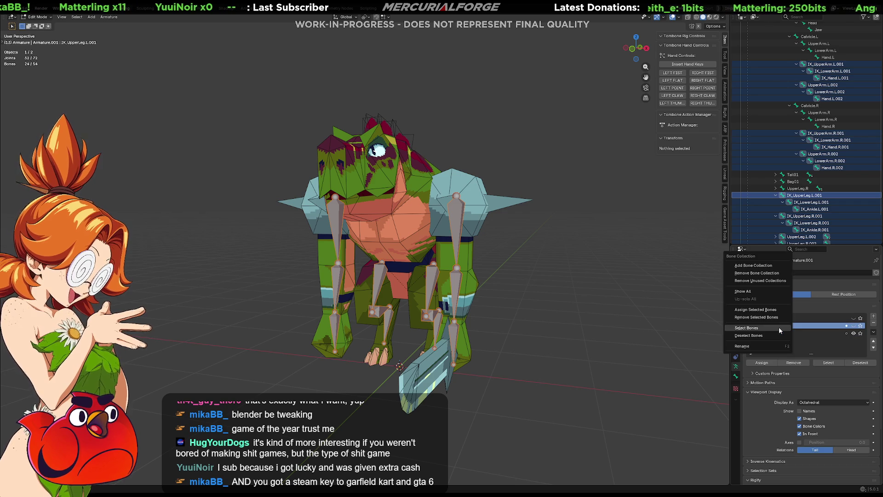
click(757, 335)
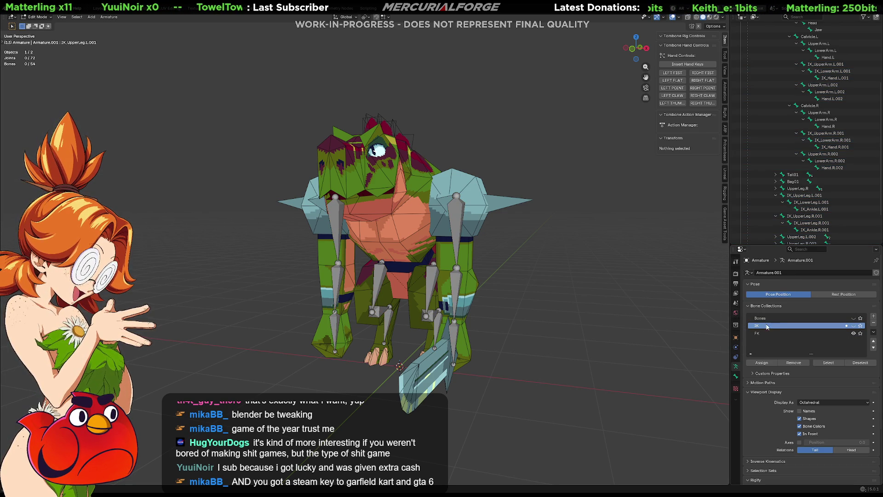
right_click(766, 326)
click(752, 328)
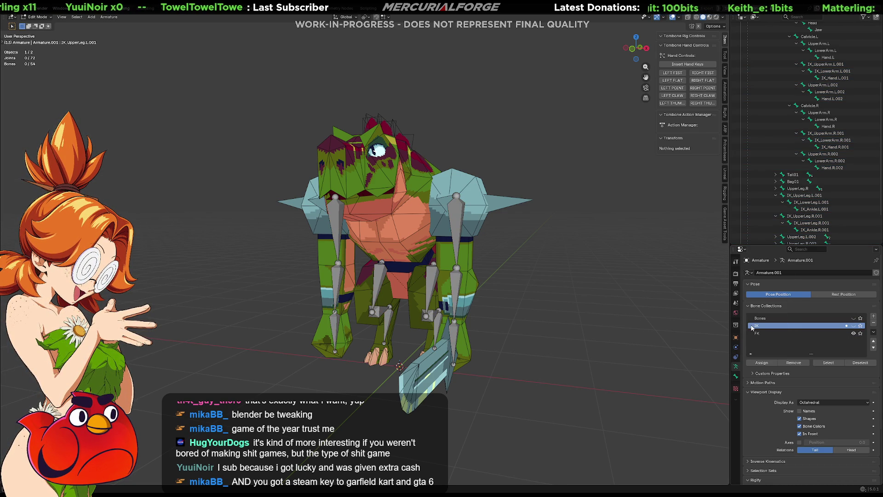
right_click(762, 327)
click(762, 324)
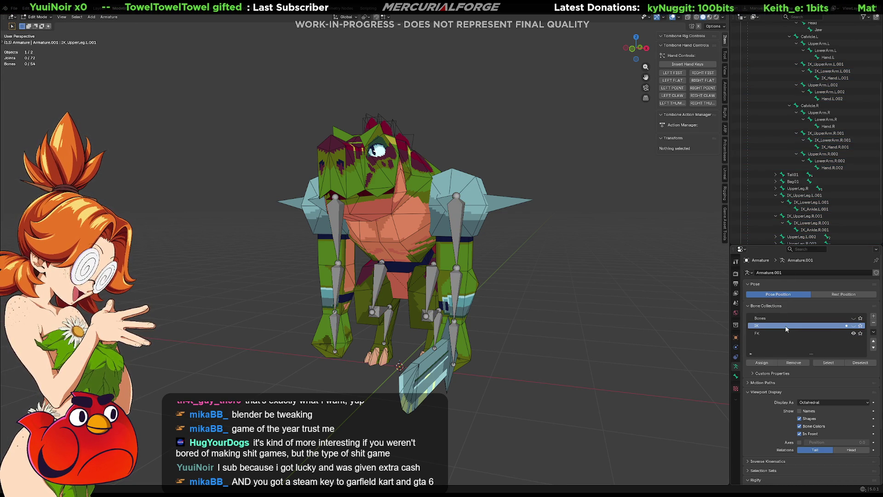
click(780, 333)
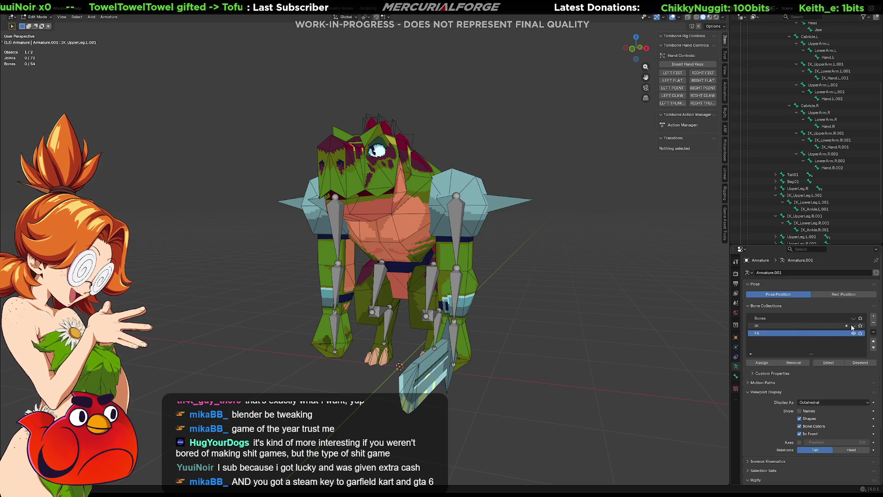
click(822, 325)
right_click(822, 326)
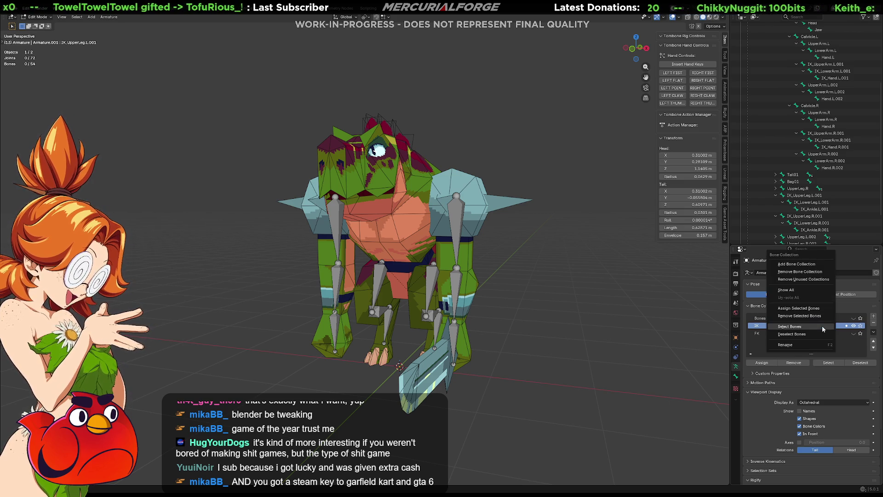
click(822, 326)
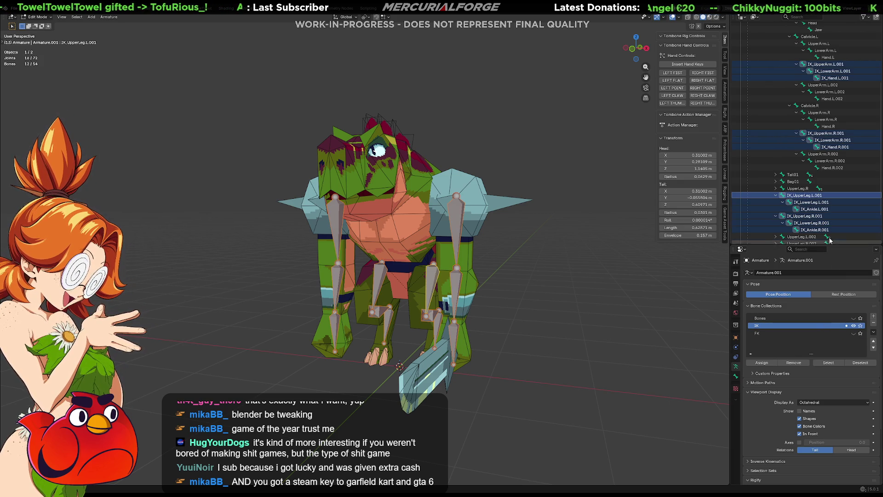
scroll(834, 235, down, 1)
Show only the FK bones on the model and select just the FK collection's twelve .002 bones
click(814, 333)
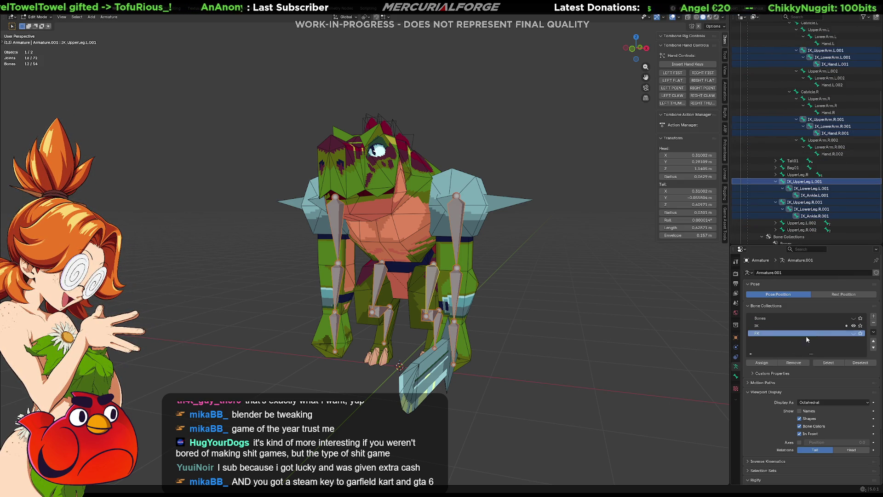
click(854, 325)
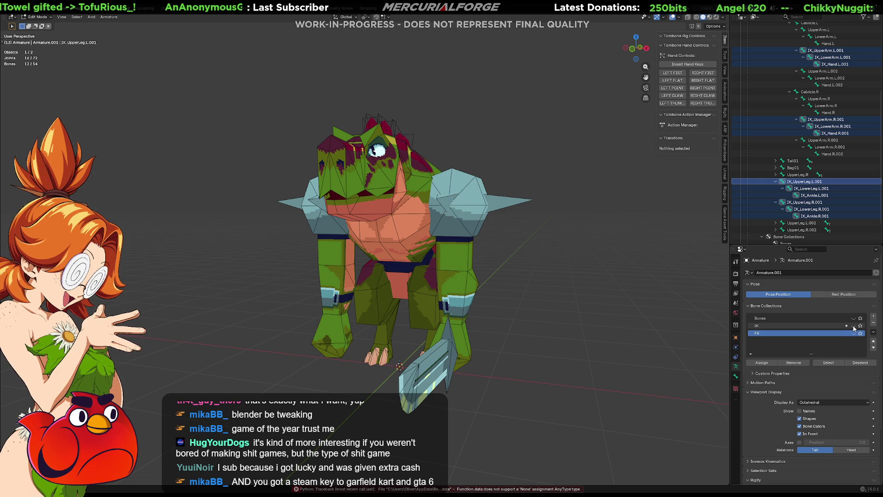
right_click(783, 335)
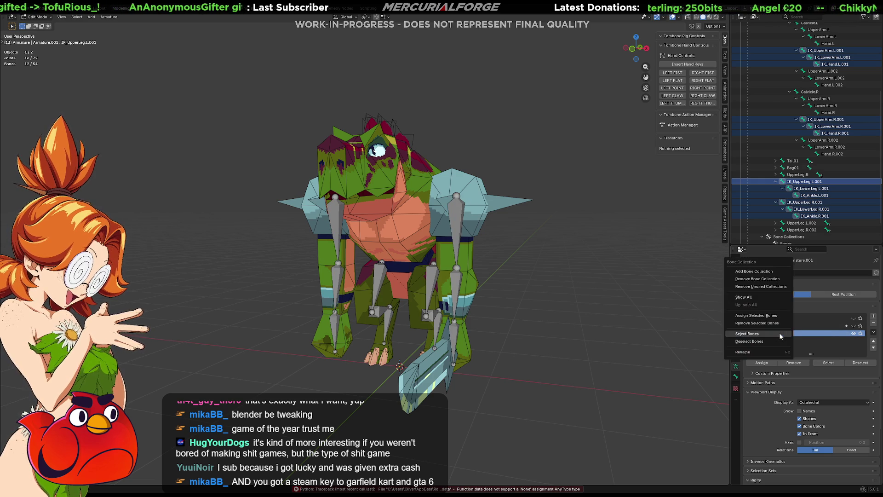
click(780, 333)
key(ctrl+z)
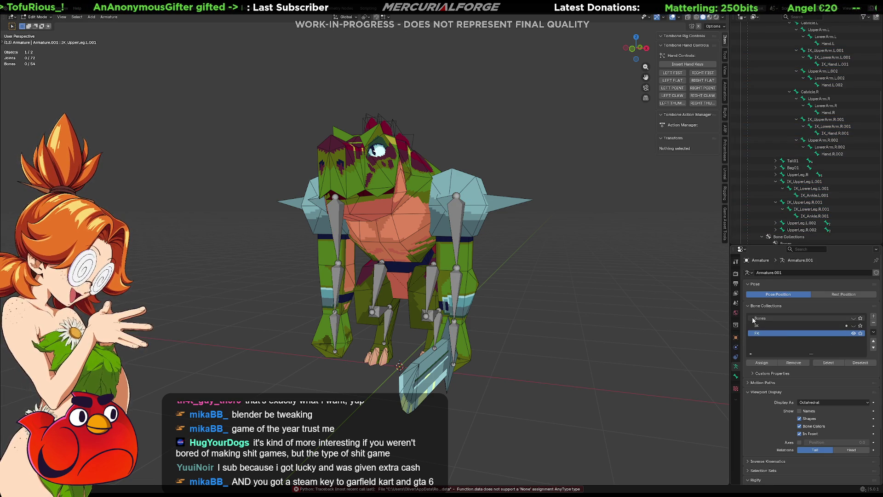
right_click(765, 331)
click(765, 331)
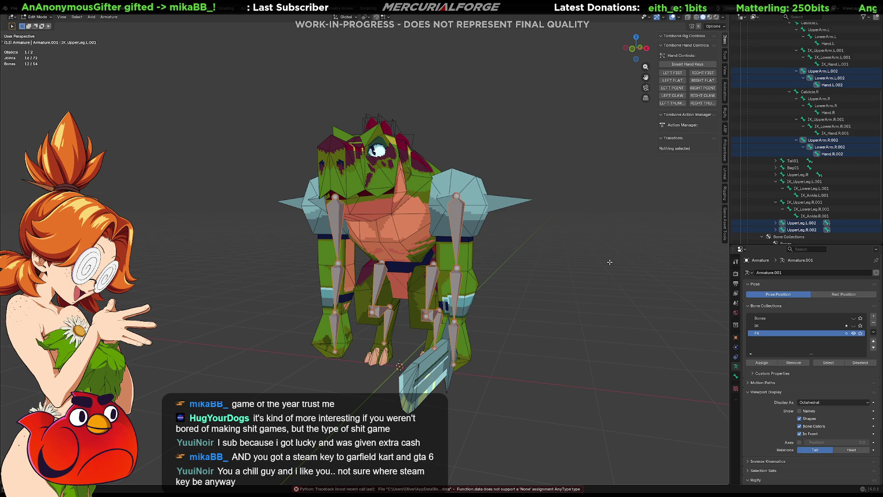
Batch Rename the selected FK bones with the FK_ prefix
key(F3)
text(batch)
key(Return)
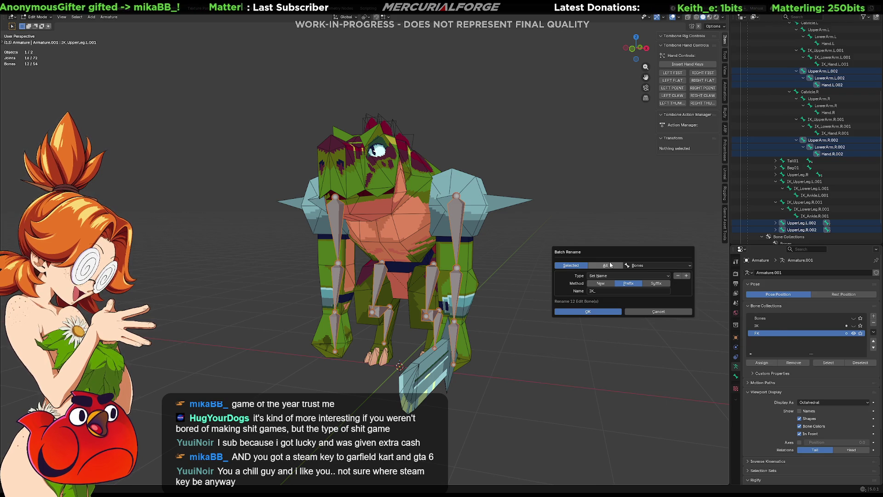
click(612, 289)
key(ctrl+a)
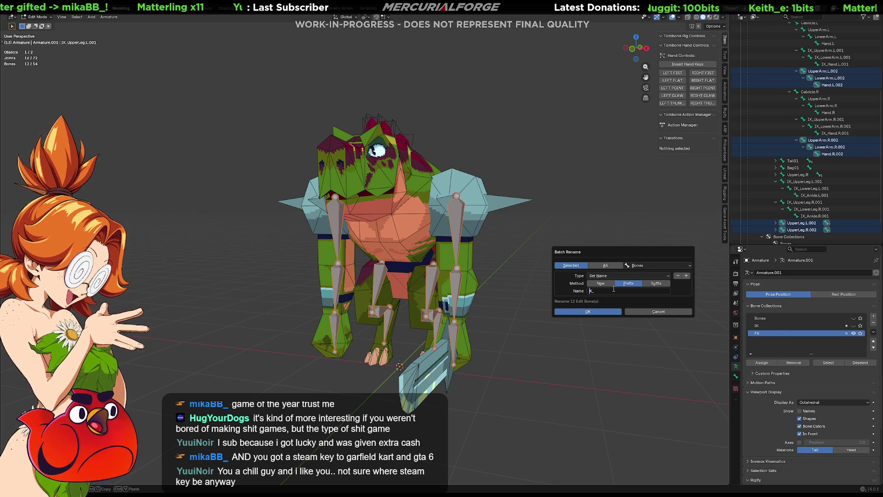
text(FK.)
key(Return)
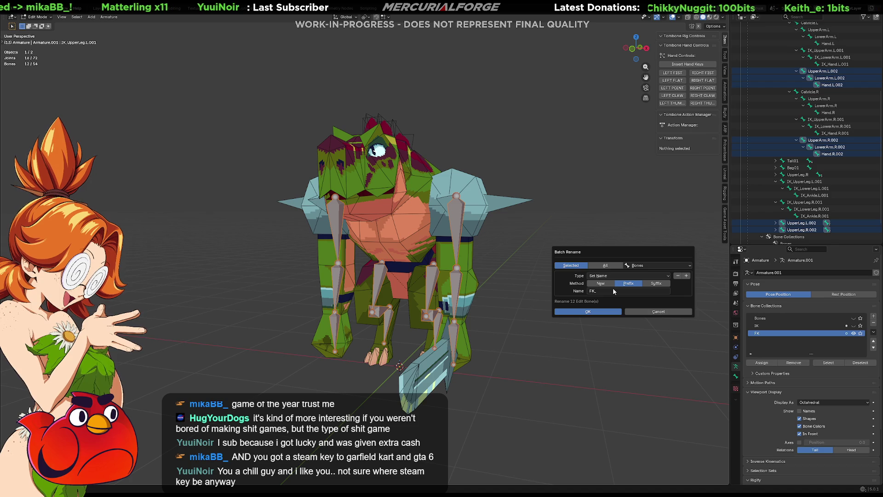
click(606, 311)
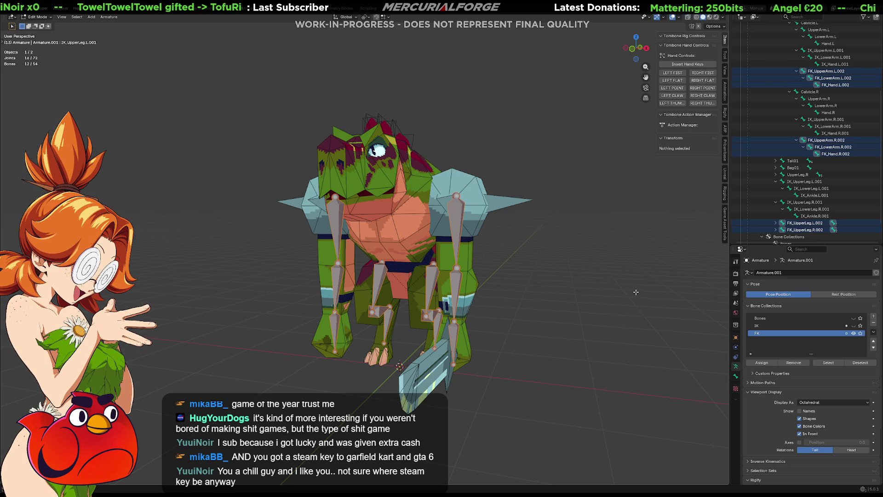
mouse_move(624, 274)
middle_down()
mouse_move(575, 267)
mouse_move(592, 297)
mouse_move(583, 262)
mouse_move(572, 263)
middle_up()
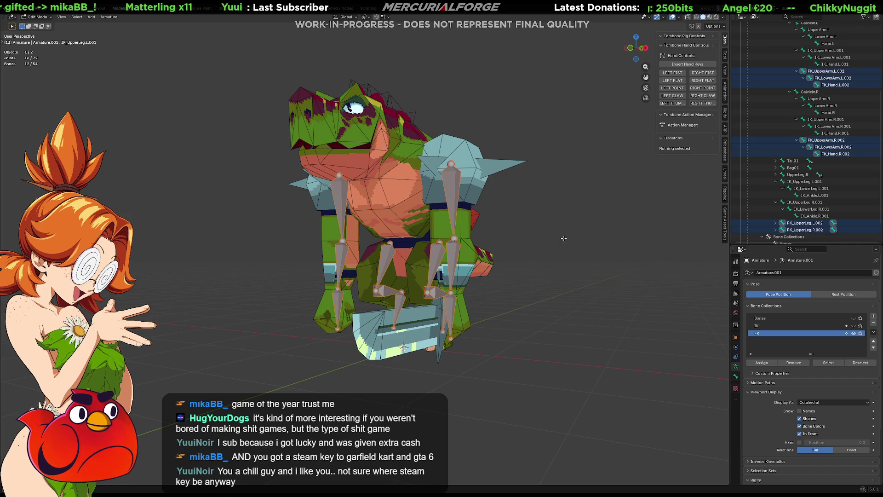
middle_drag(547, 278, 548, 294)
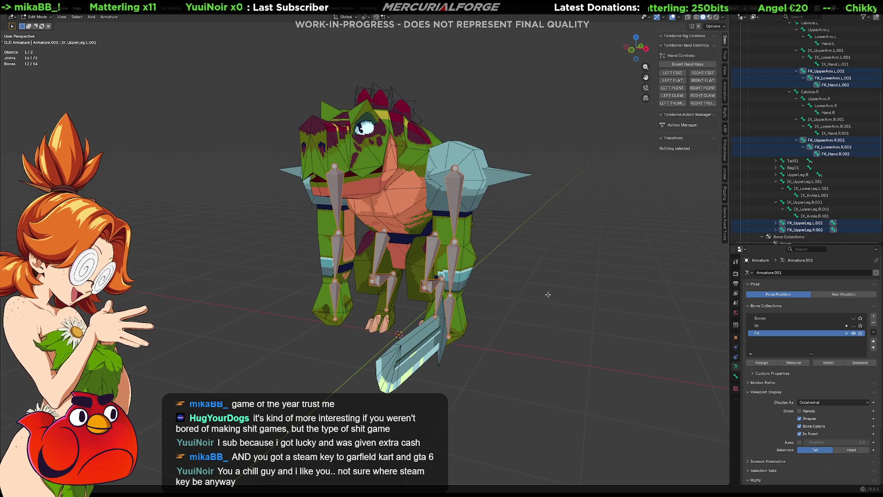
mouse_move(479, 322)
middle_down()
mouse_move(639, 318)
mouse_move(445, 327)
mouse_move(584, 299)
middle_up()
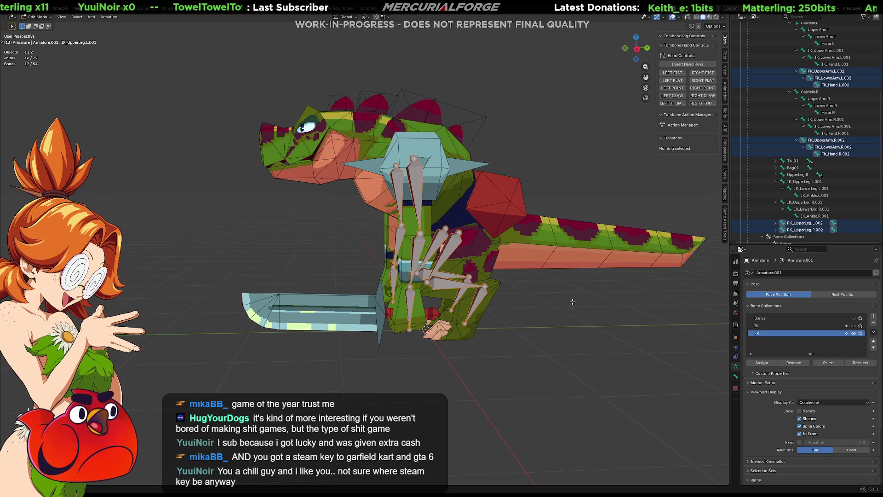
mouse_move(536, 312)
middle_down()
mouse_move(553, 365)
mouse_move(562, 322)
mouse_move(596, 313)
middle_up()
scroll(562, 323, up, 2)
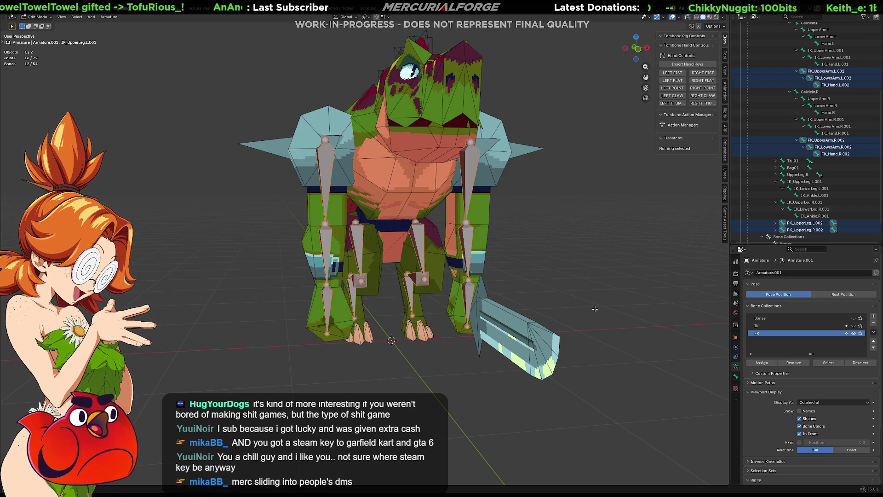
mouse_move(595, 308)
middle_down()
mouse_move(480, 284)
mouse_move(547, 309)
mouse_move(483, 304)
middle_up()
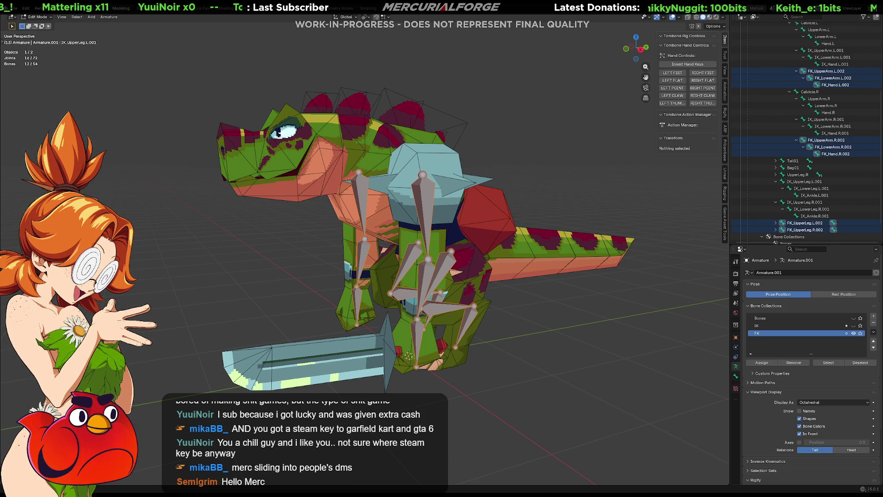
mouse_move(414, 318)
middle_down()
mouse_move(543, 318)
mouse_move(521, 315)
middle_up()
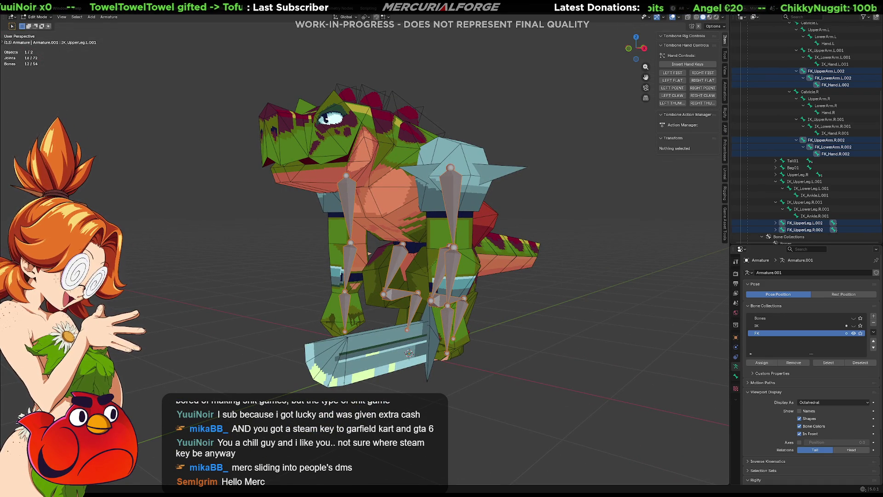
Uncheck Deform in Bone properties for IK_UpperLeg.L.001 and IK_UpperArm.L.001
click(737, 376)
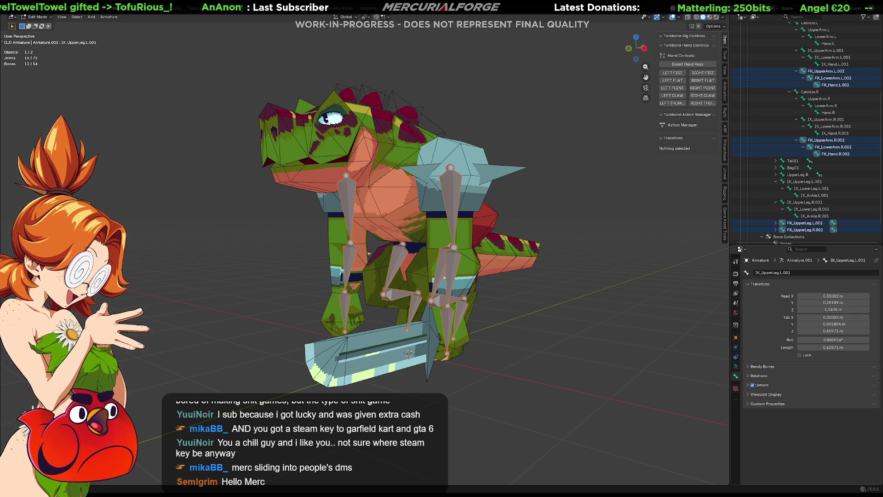
click(753, 386)
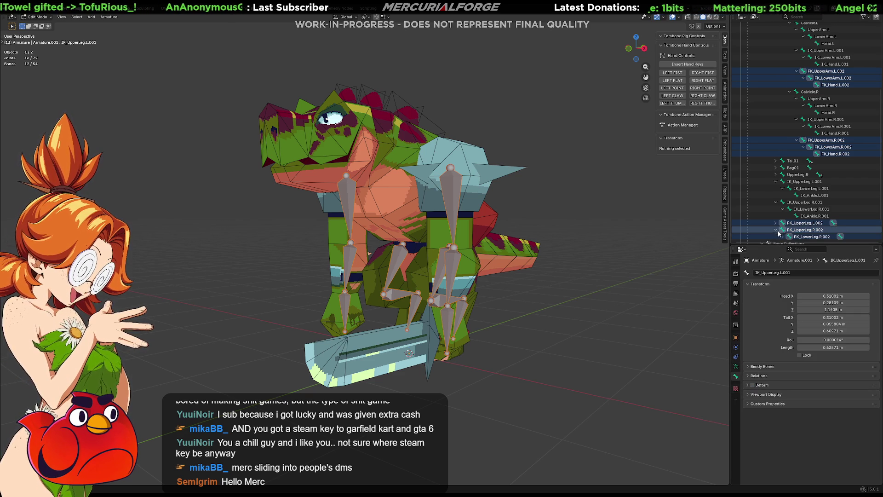
click(801, 230)
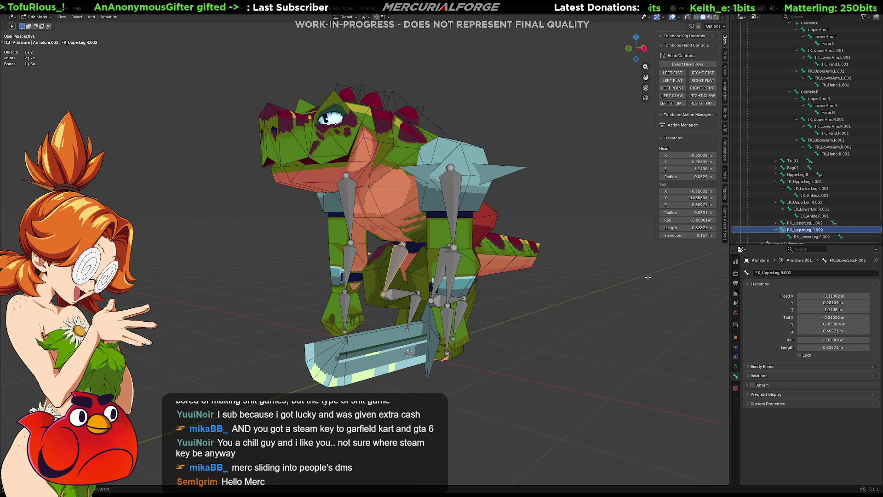
key(ctrl+z)
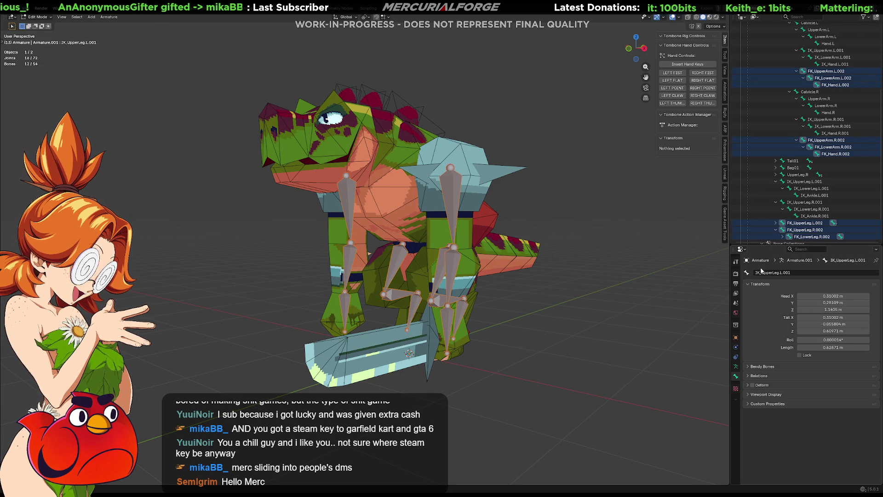
scroll(819, 83, up, 2)
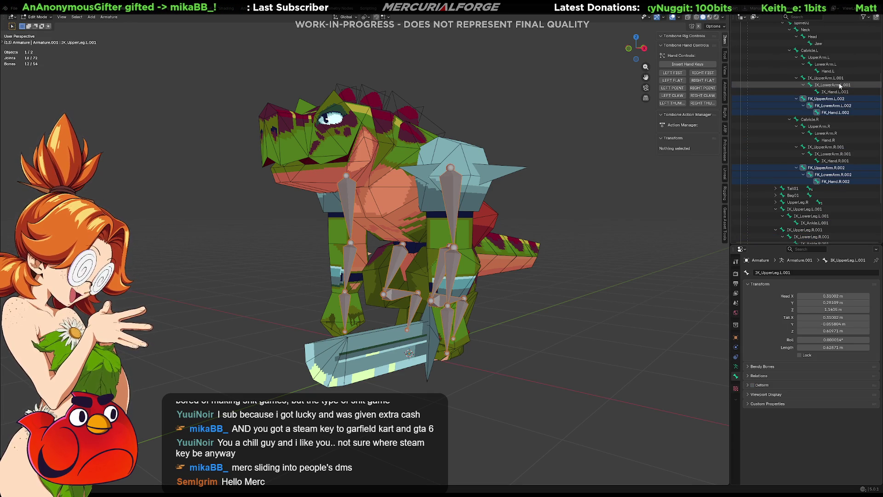
click(827, 79)
click(752, 385)
key(Up)
Select the left and right IK and FK arm chains in the Outliner, then undo back to IK_UpperArm.R.001
click(832, 86)
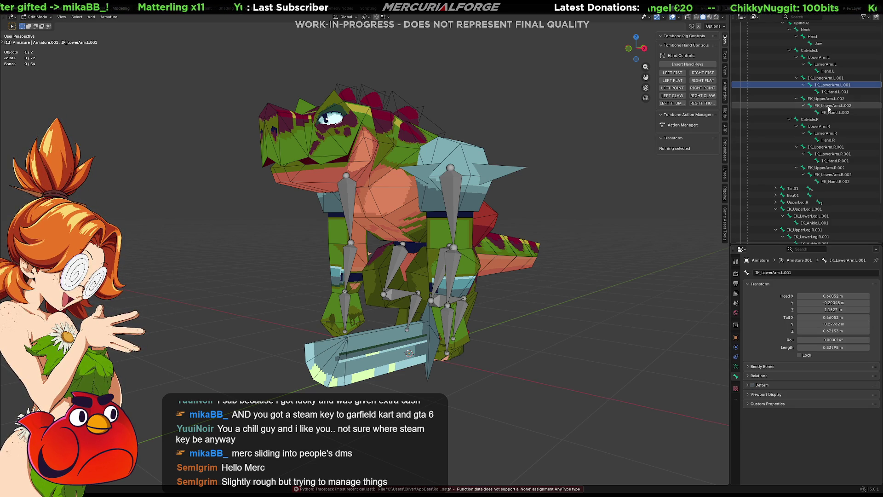
click(834, 91)
ctrl+click(825, 114)
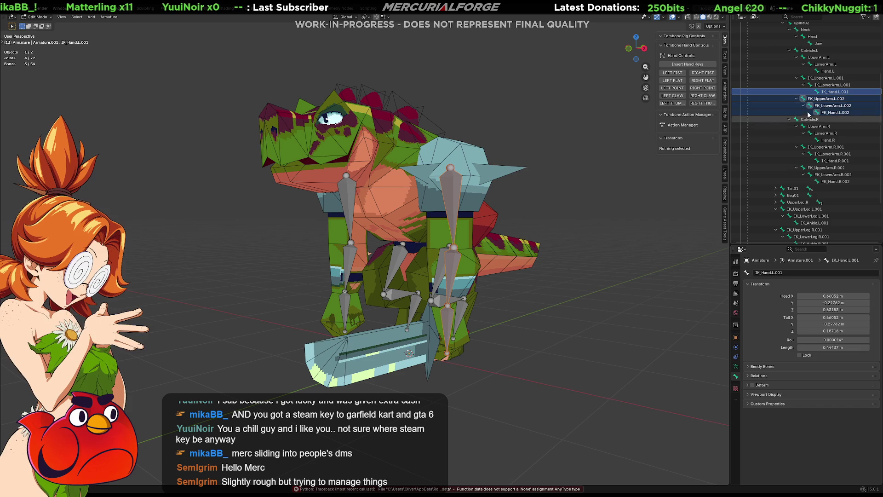
click(833, 105)
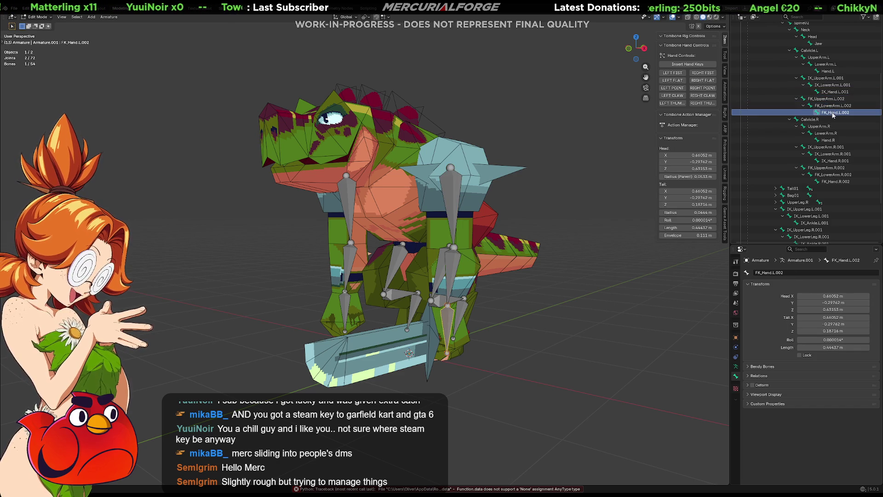
click(830, 147)
shift+click(831, 182)
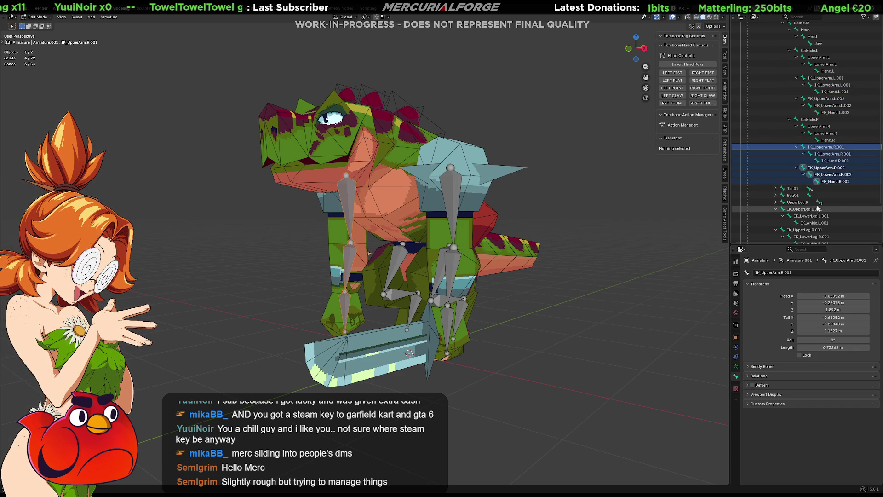
click(831, 174)
scroll(831, 171, down, 2)
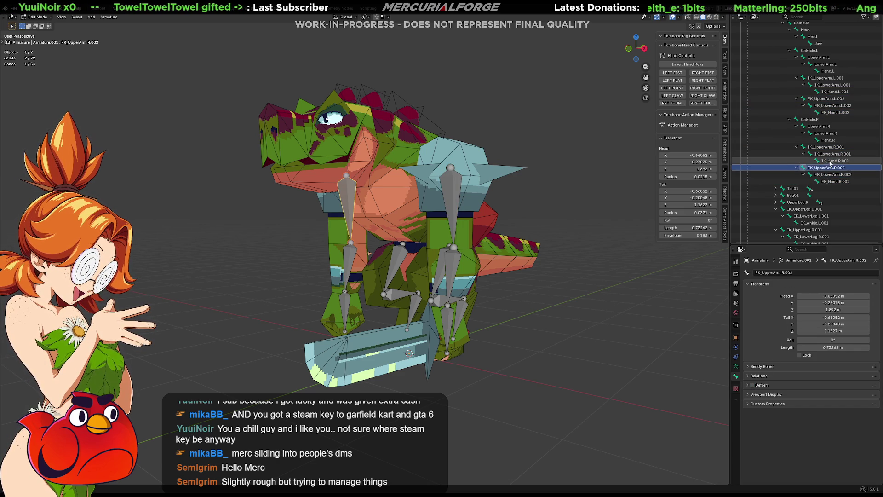
key(ctrl+z)
scroll(805, 195, down, 2)
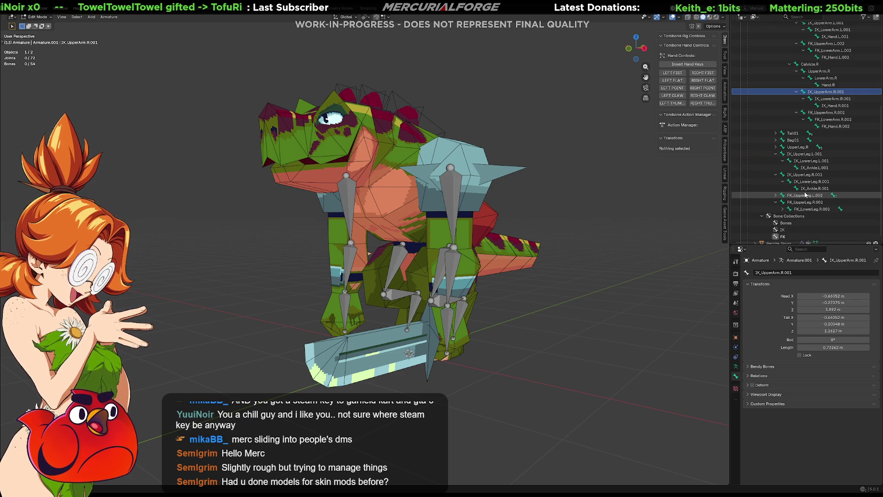
Expand the FK leg chains, select every IK and FK leg bone, uncheck Deform and step through them to check
click(780, 196)
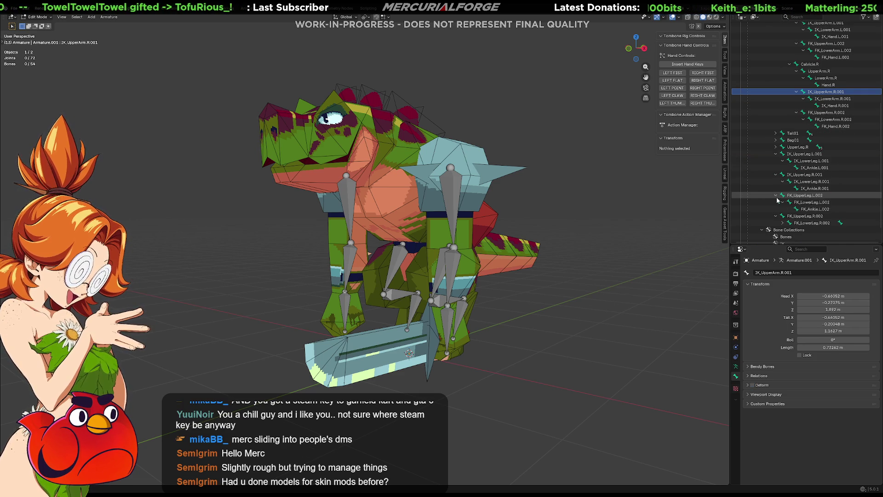
click(777, 216)
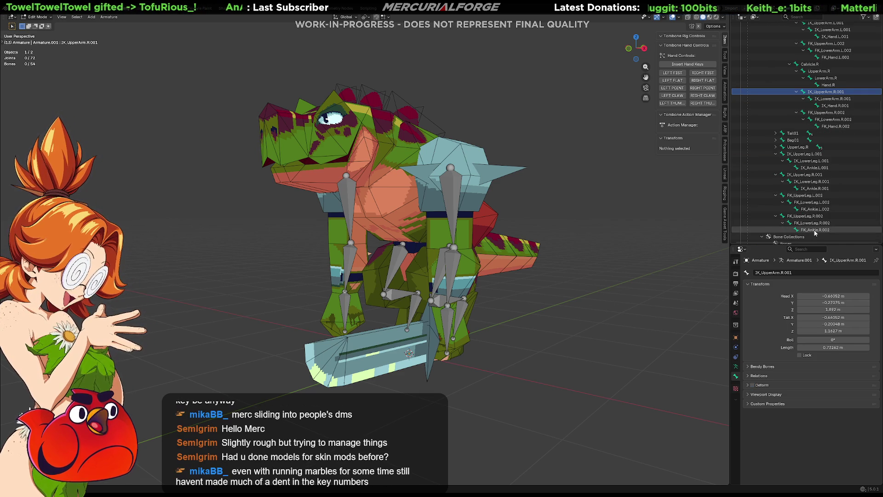
click(814, 229)
shift+click(811, 154)
click(753, 385)
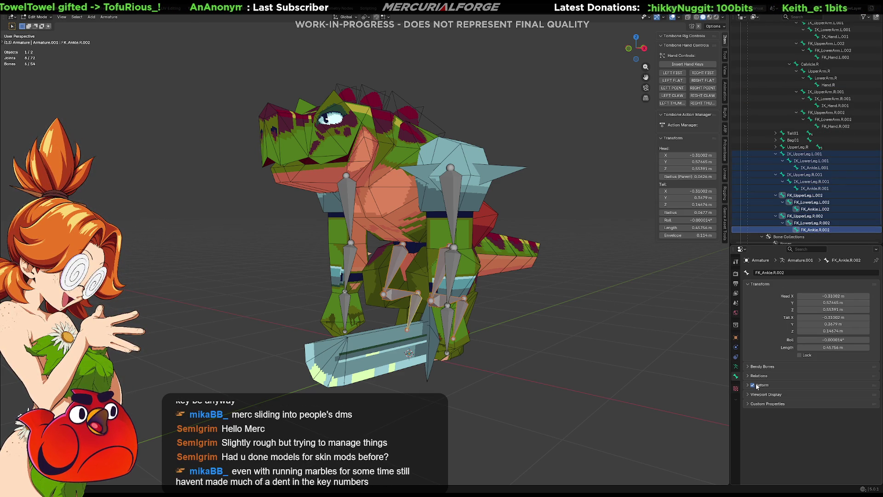
click(814, 208)
key(Up)
key(Up)
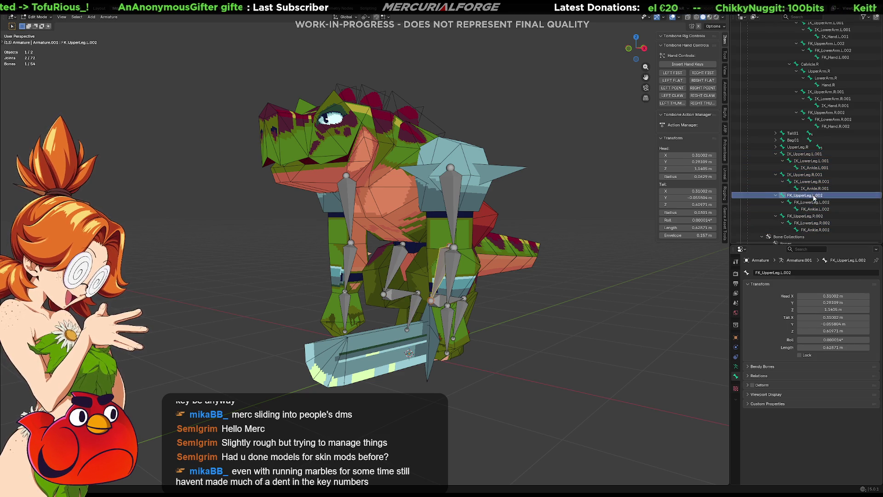
key(Up)
key(Up)
key(Up)
key(Up)
key(Up)
key(Up)
key(Up)
key(Up)
key(Up)
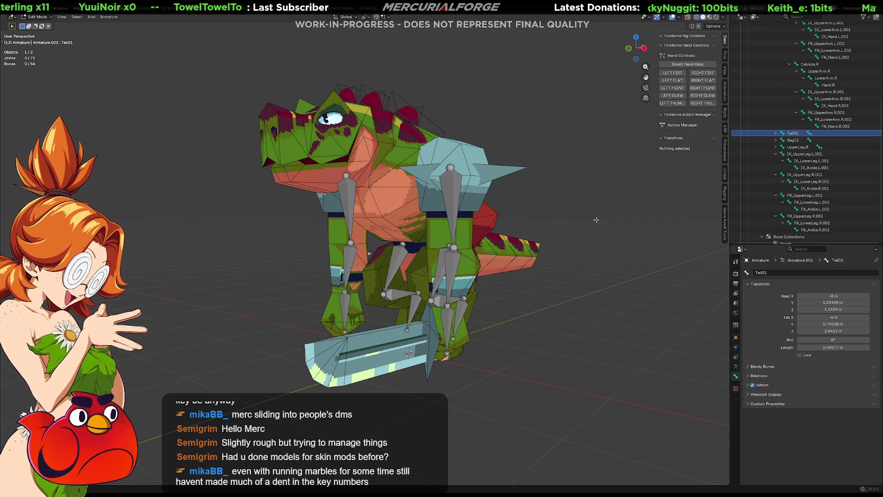
Return to Object Mode and make the Bones collection visible again in the Armature data properties
mouse_move(590, 220)
middle_down()
mouse_move(618, 224)
mouse_move(592, 221)
mouse_move(566, 263)
mouse_move(437, 246)
mouse_move(618, 236)
mouse_move(393, 258)
mouse_move(456, 282)
middle_up()
key(Tab)
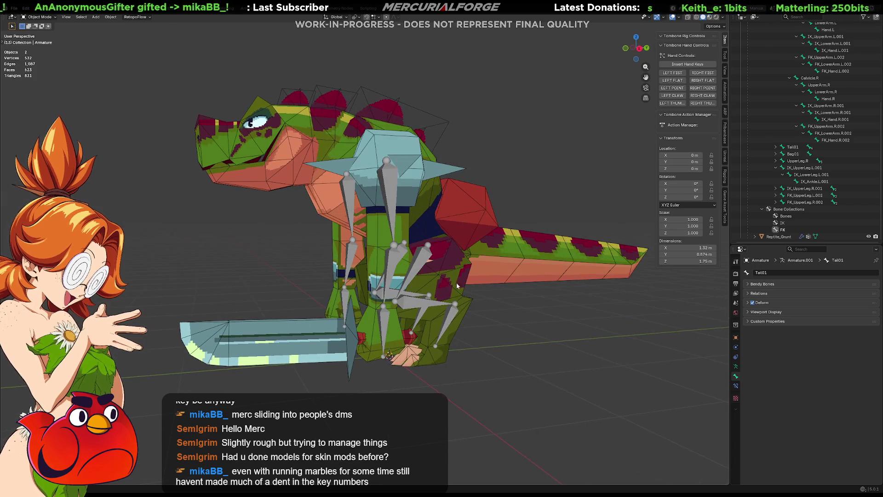
click(735, 368)
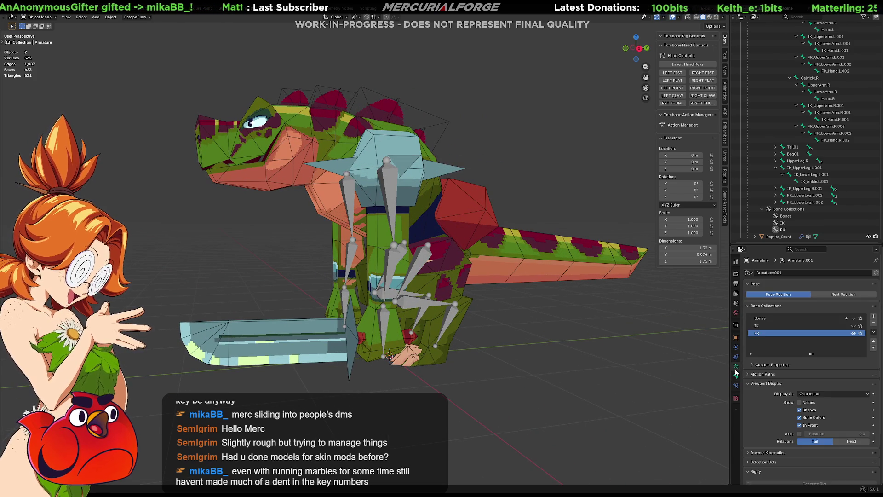
click(853, 319)
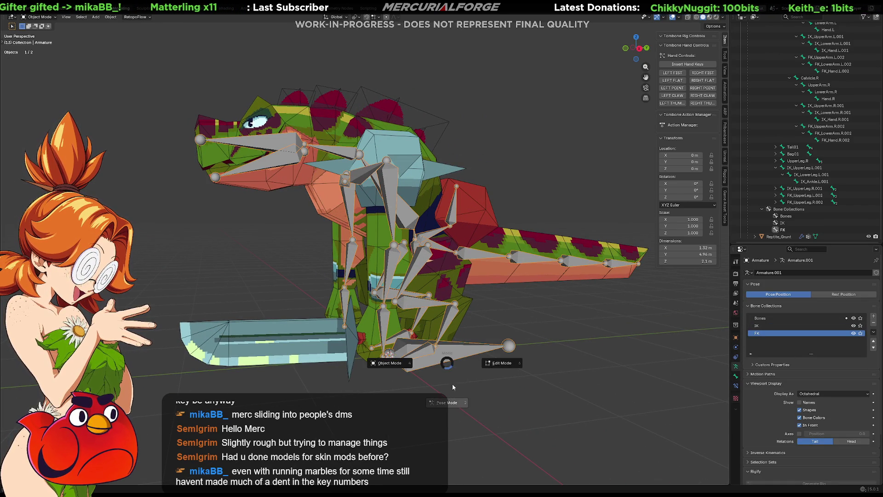
Enter Pose Mode, cancel an accidental root-bone grab so the rig stays at the origin, then deselect
key(ctrl+Tab)
click(452, 352)
key(g)
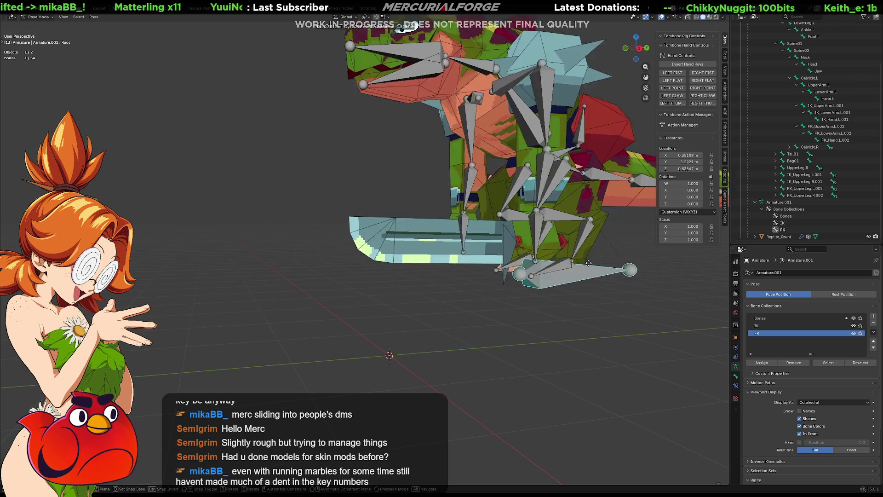
key(Escape)
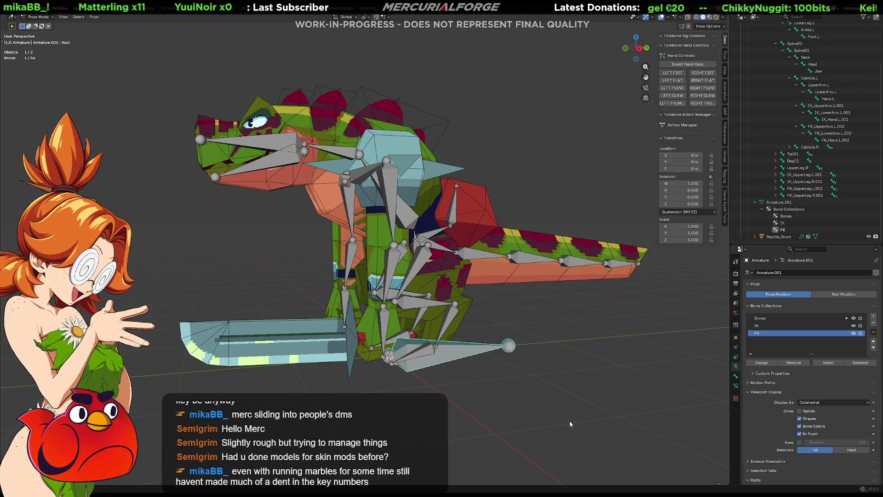
click(569, 419)
middle_drag(551, 292, 579, 303)
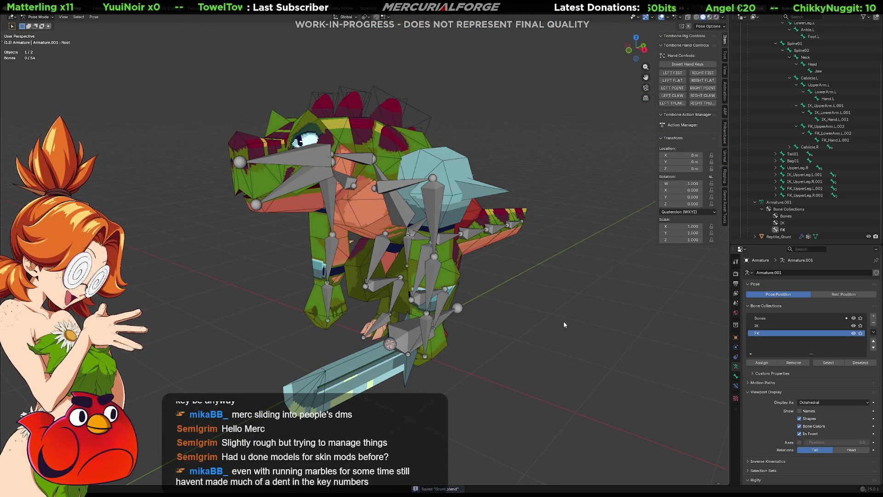
mouse_move(529, 304)
middle_down()
mouse_move(605, 290)
mouse_move(602, 315)
middle_up()
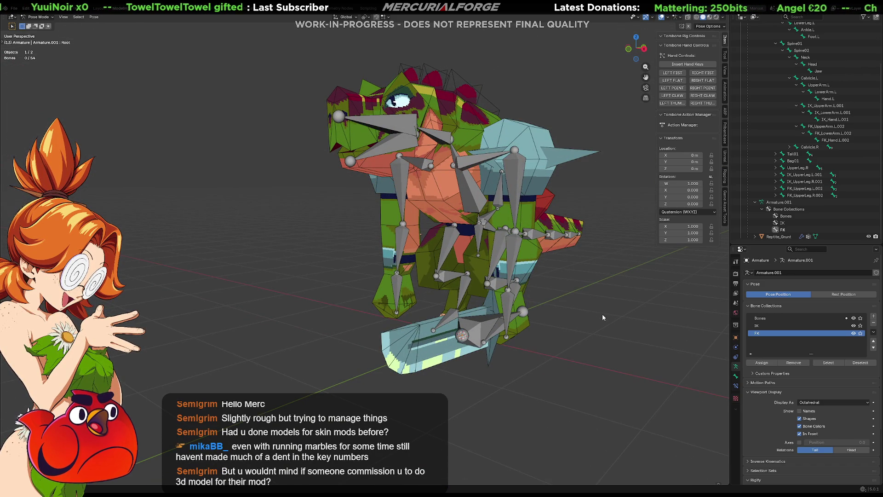
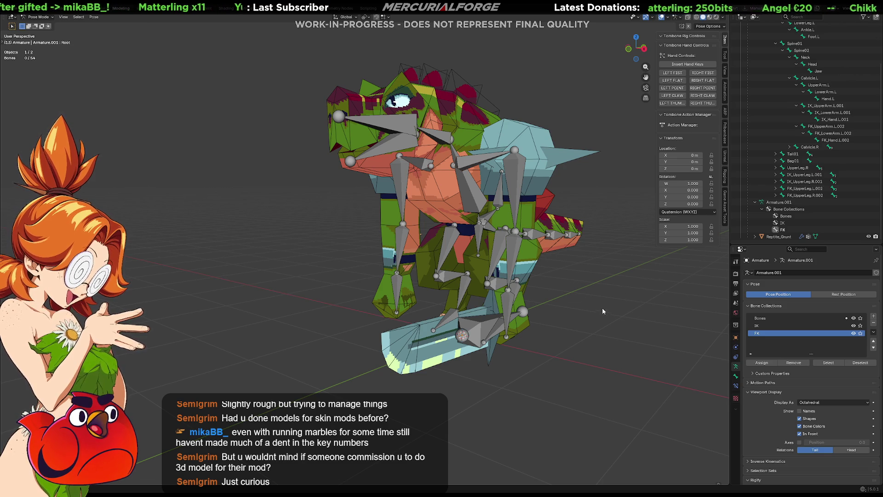
Hide the FK, IK and Bones collections so only the reptile warrior mesh remains visible
mouse_move(455, 206)
middle_down()
mouse_move(487, 237)
mouse_move(525, 249)
middle_up()
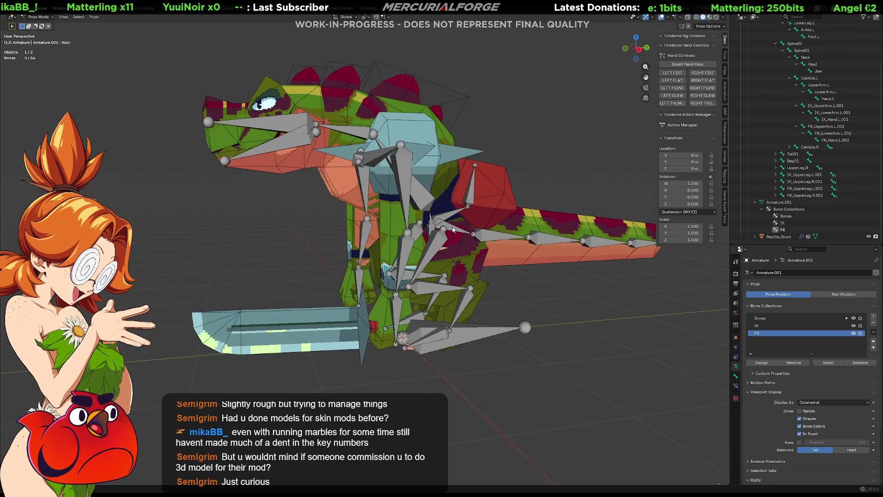
drag(854, 332, 854, 328)
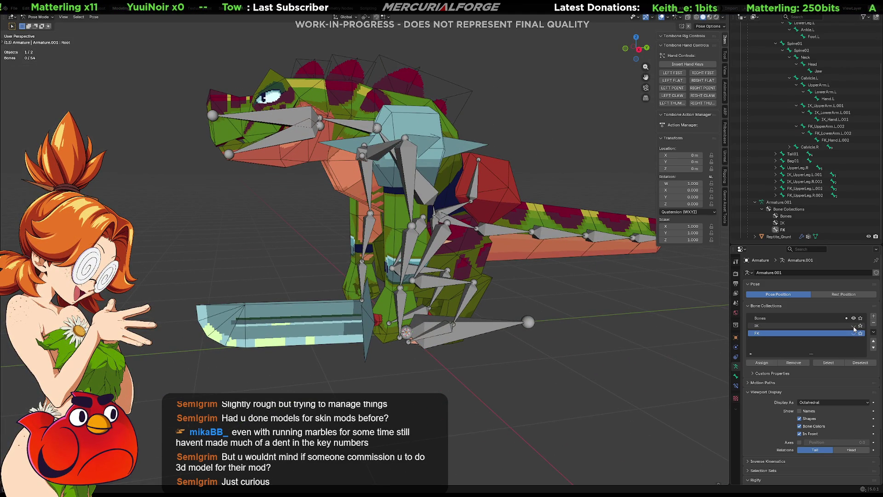
click(855, 330)
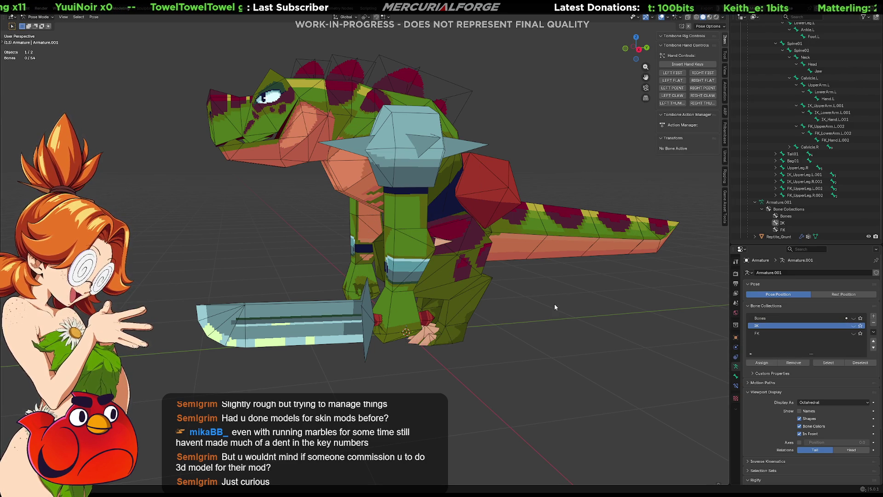
key(Tab)
key(Tab)
mouse_move(533, 315)
middle_down()
mouse_move(606, 315)
mouse_move(559, 319)
middle_up()
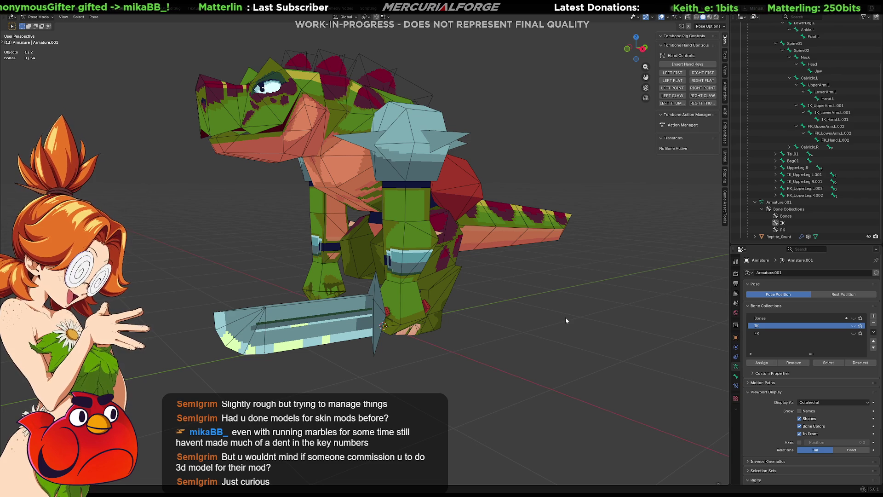
Collapse the IK_UpperArm.L.001 and FK_UpperArm.L.002 hierarchies in the Outliner after orbiting to a front view
mouse_move(511, 330)
middle_down()
mouse_move(575, 329)
mouse_move(542, 303)
mouse_move(605, 315)
middle_up()
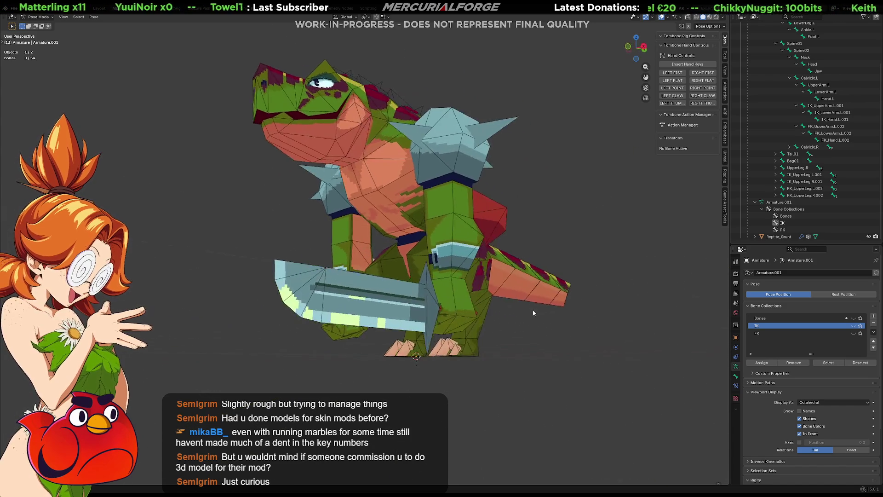
mouse_move(606, 314)
middle_down()
mouse_move(543, 316)
mouse_move(578, 290)
middle_up()
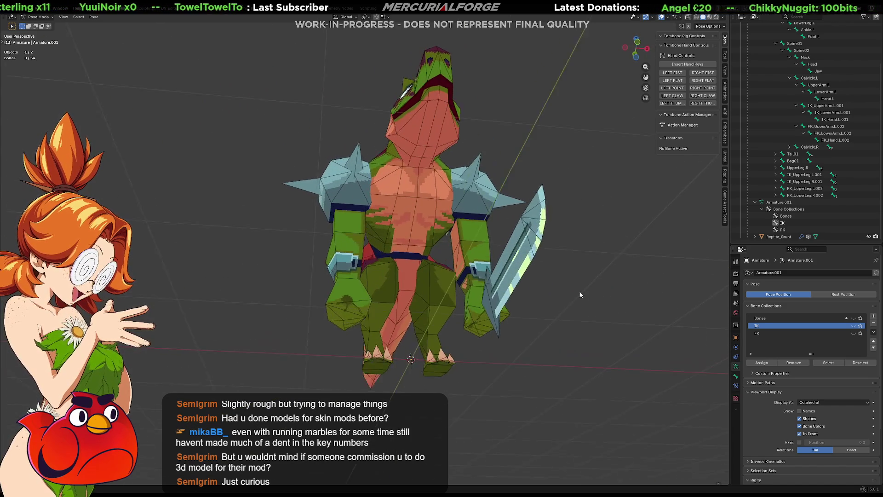
scroll(582, 287, up, 5)
mouse_move(564, 251)
middle_down()
mouse_move(592, 242)
mouse_move(588, 229)
mouse_move(587, 257)
mouse_move(572, 272)
mouse_move(490, 313)
mouse_move(444, 299)
mouse_move(526, 293)
mouse_move(486, 337)
mouse_move(594, 335)
mouse_move(467, 339)
mouse_move(594, 332)
mouse_move(528, 319)
middle_up()
scroll(571, 272, down, 5)
scroll(572, 272, down, 3)
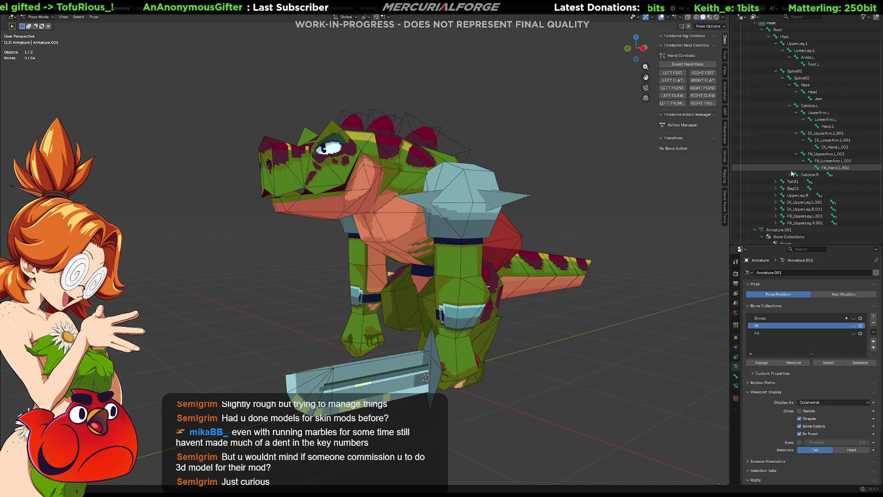
scroll(807, 158, up, 3)
click(798, 146)
click(797, 153)
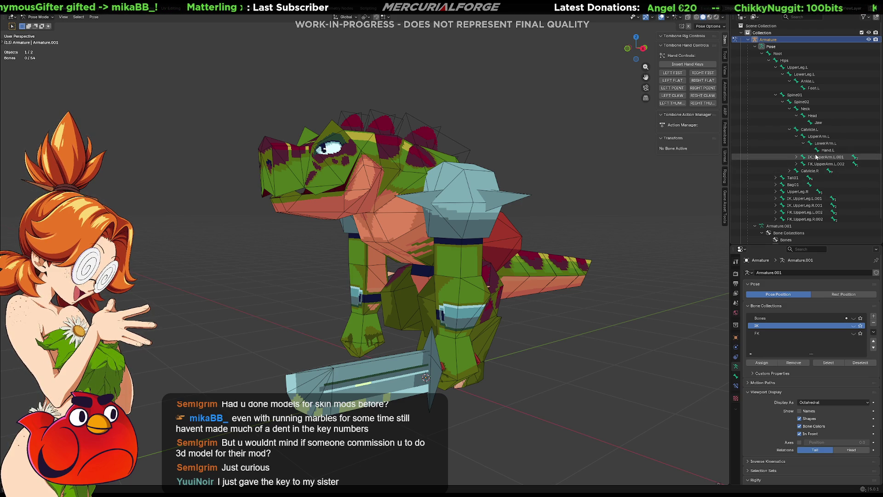
Unhide the IK collection and select all of its bones via Select Bones
right_click(768, 327)
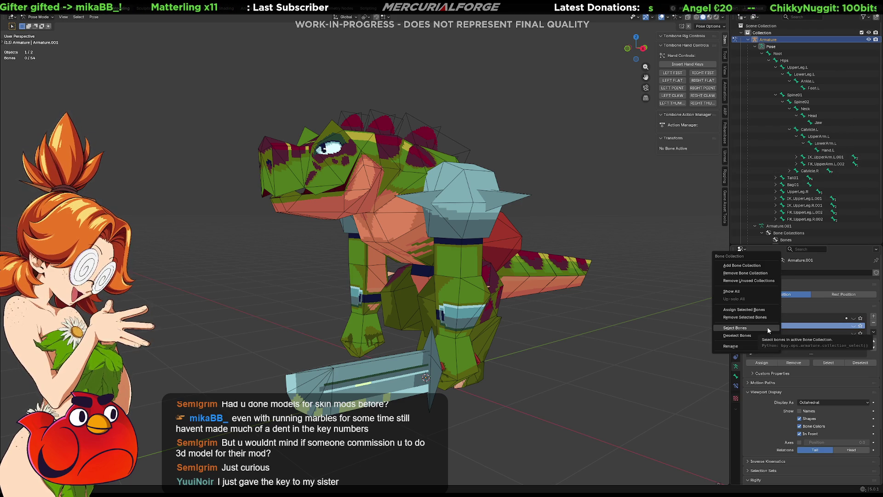
click(767, 326)
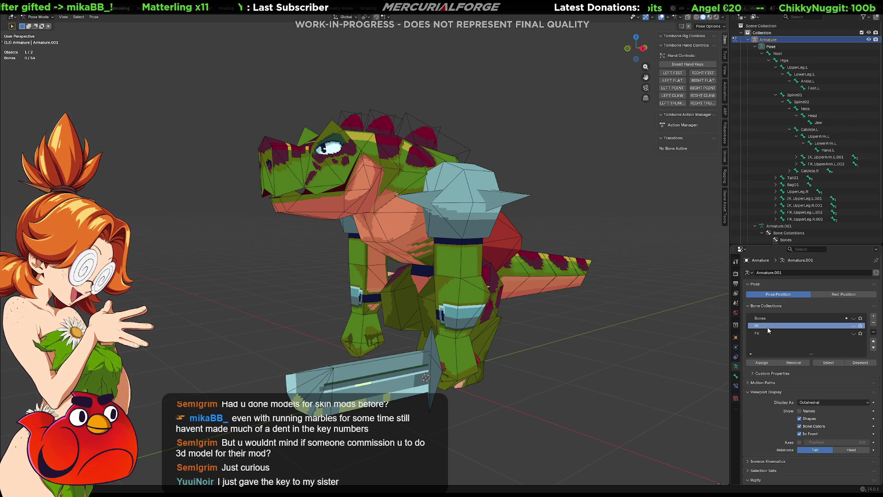
click(854, 325)
right_click(829, 323)
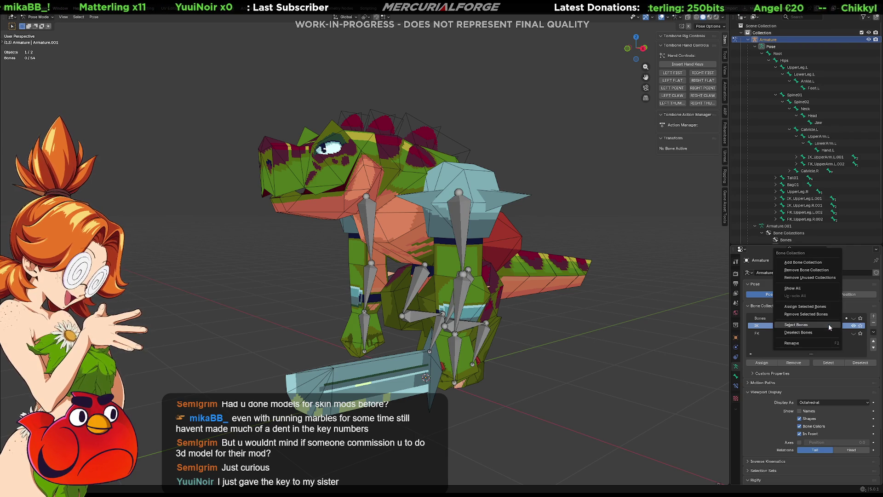
click(824, 323)
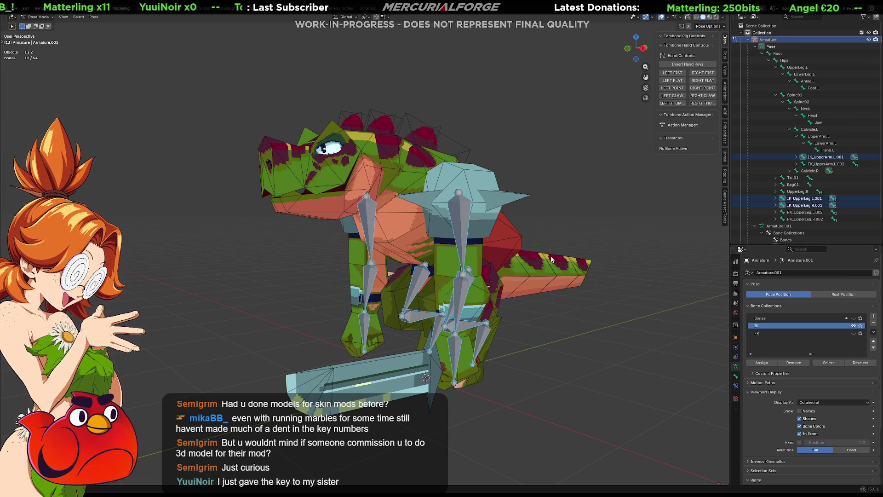
Start a Batch Rename in Find/Replace mode with regex matching enabled, clearing the invalid Find pattern
key(F3)
text(bath)
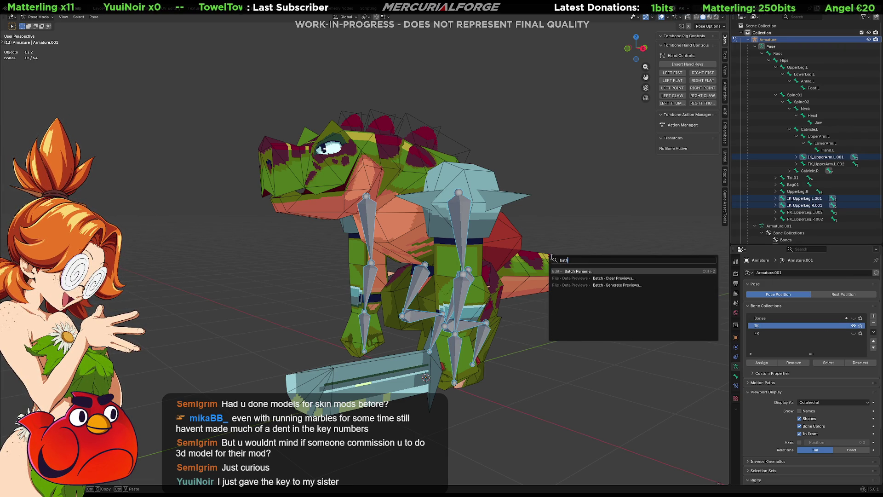
key(Return)
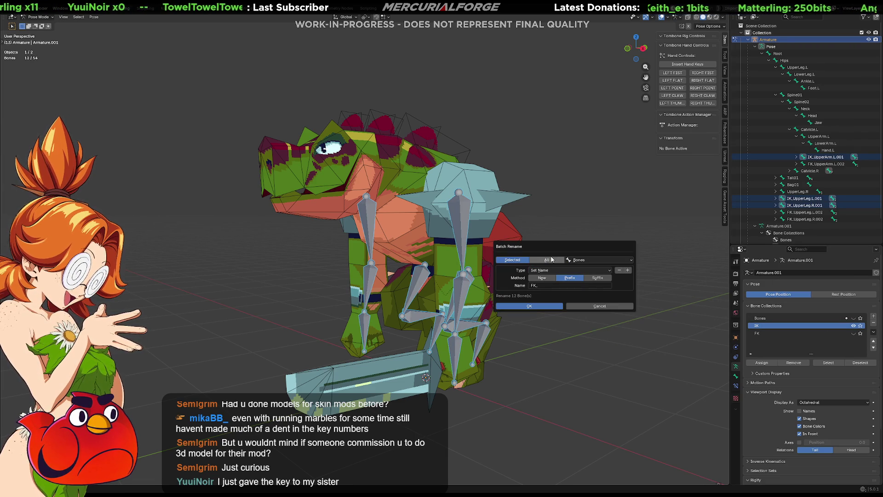
click(607, 271)
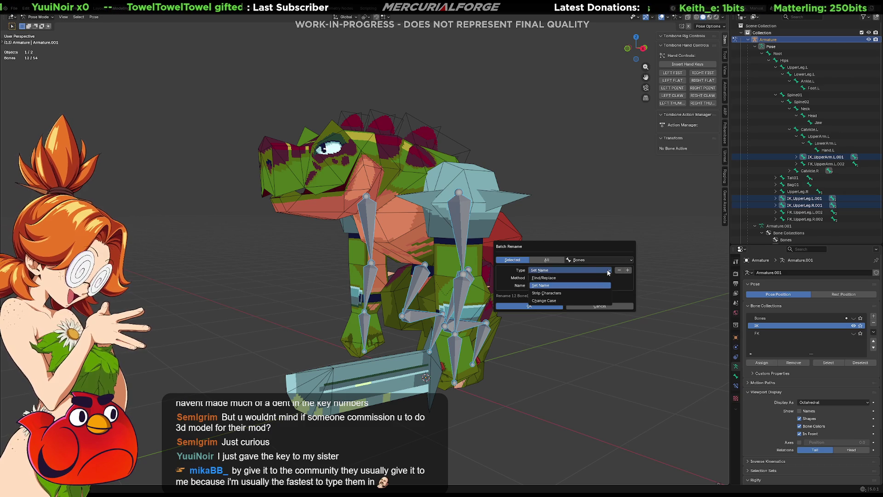
click(595, 278)
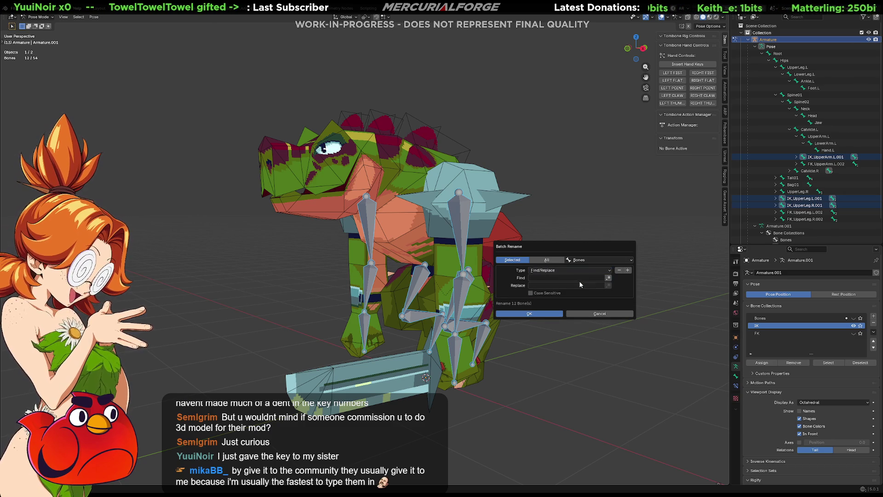
click(608, 277)
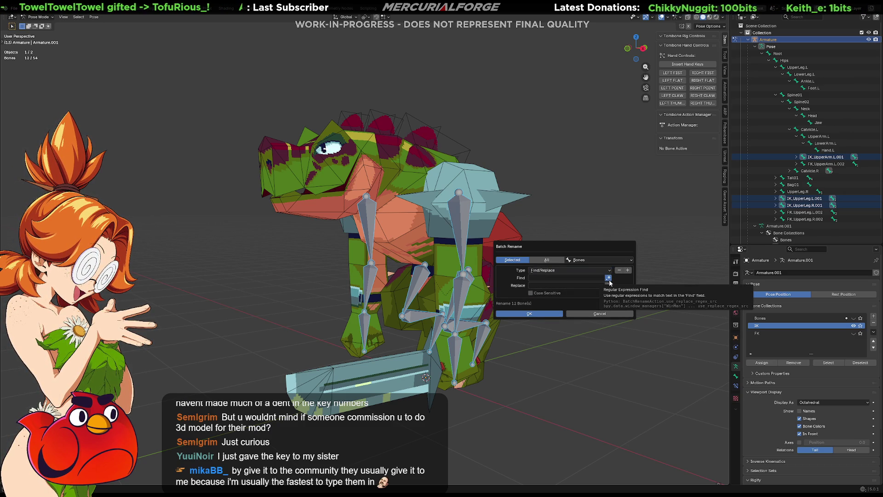
click(583, 278)
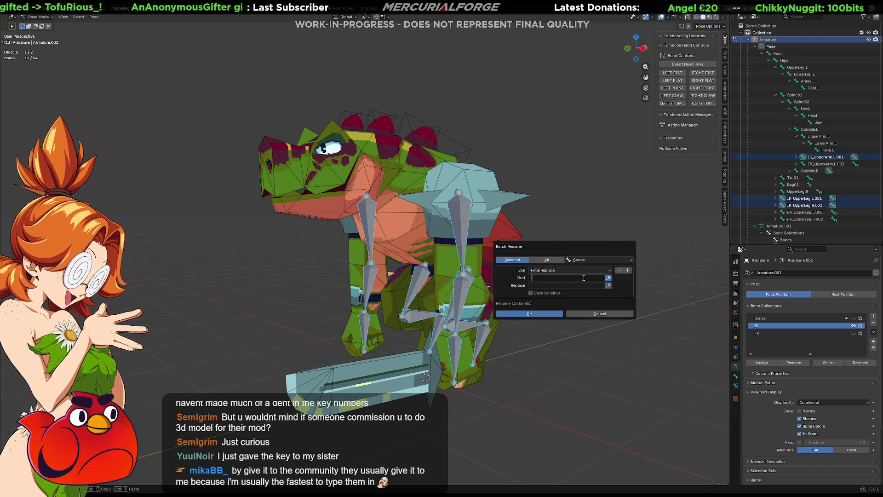
text(.001)
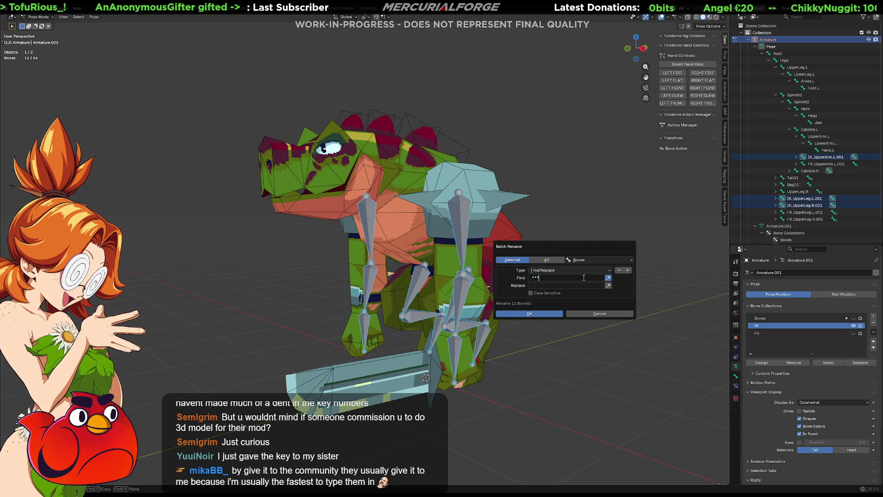
key(Return)
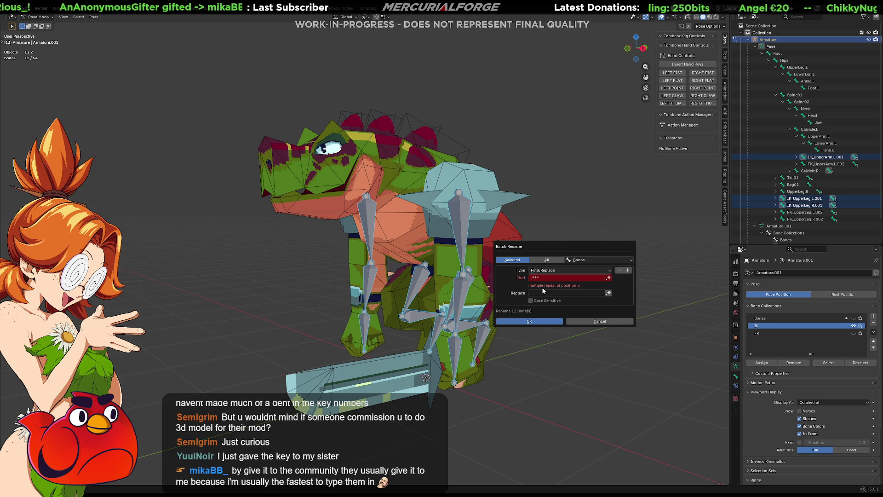
click(566, 276)
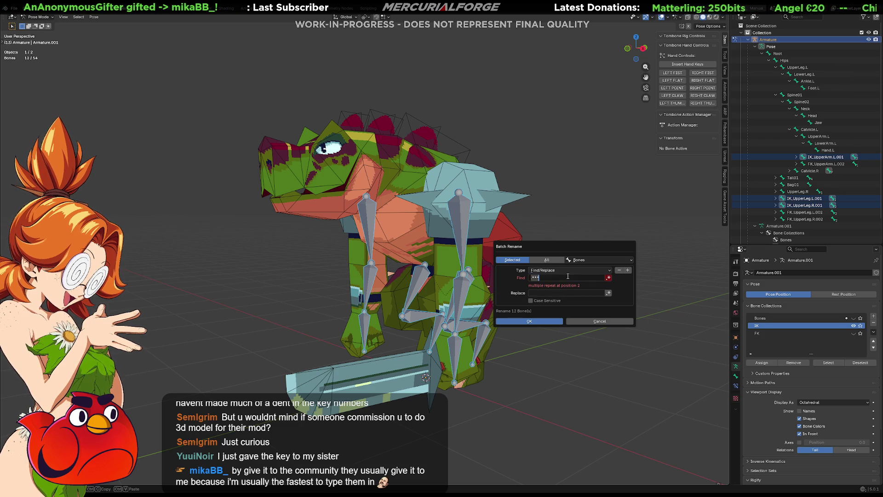
key(BackSpace)
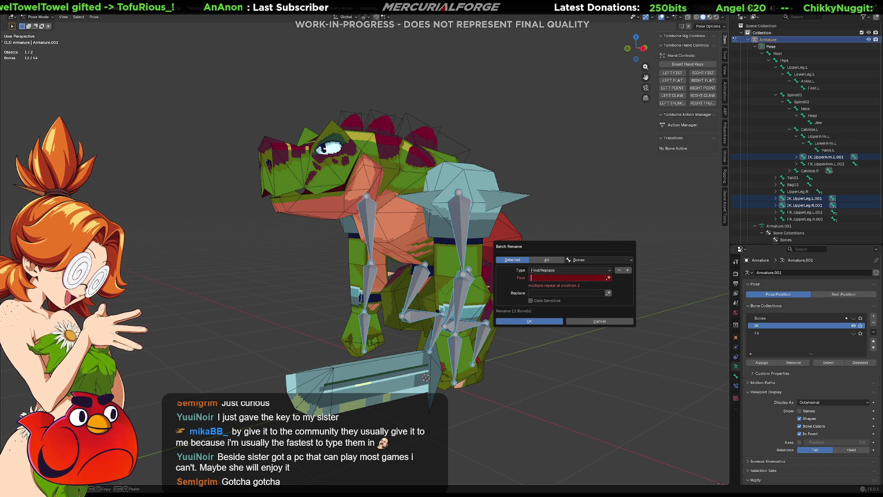
Paste the corrected regex into Find and apply the batch rename to the IK bones, then recall the operator search
key(ctrl+v)
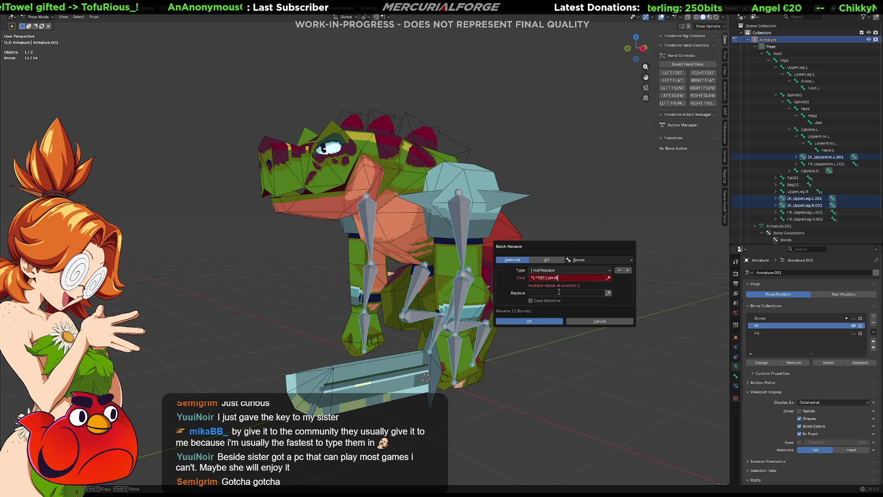
key(Return)
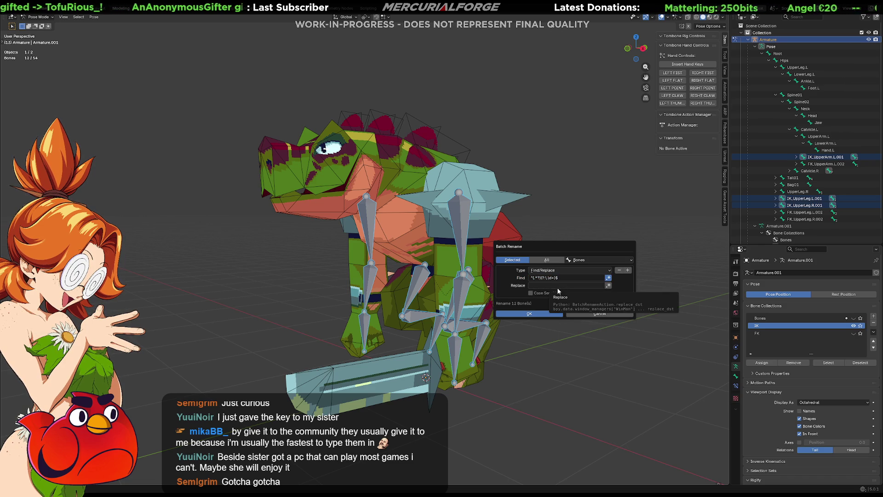
click(539, 316)
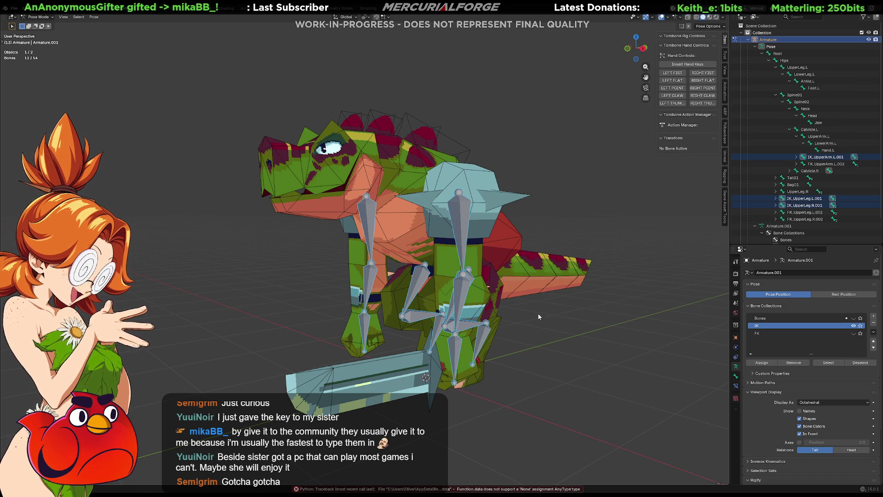
key(F3)
text(ba)
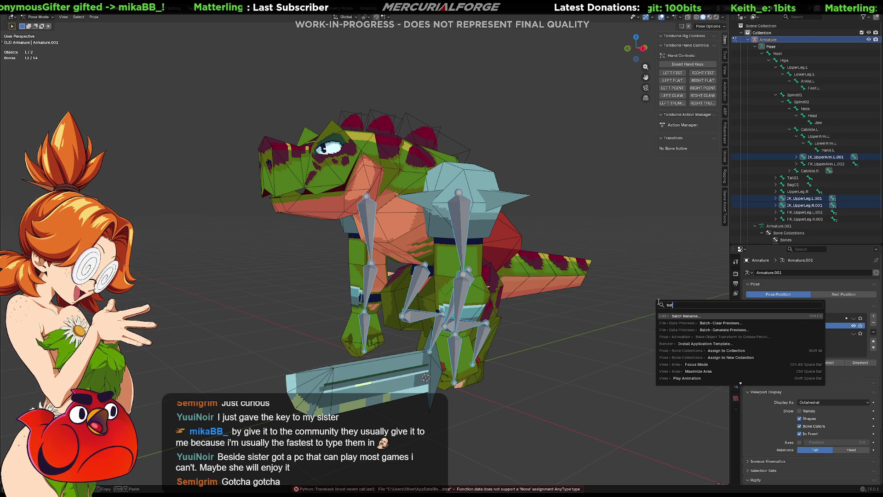
Rerun Batch Rename with a regex matching the .001 suffix and empty Replace to strip it from the IK bones
key(Return)
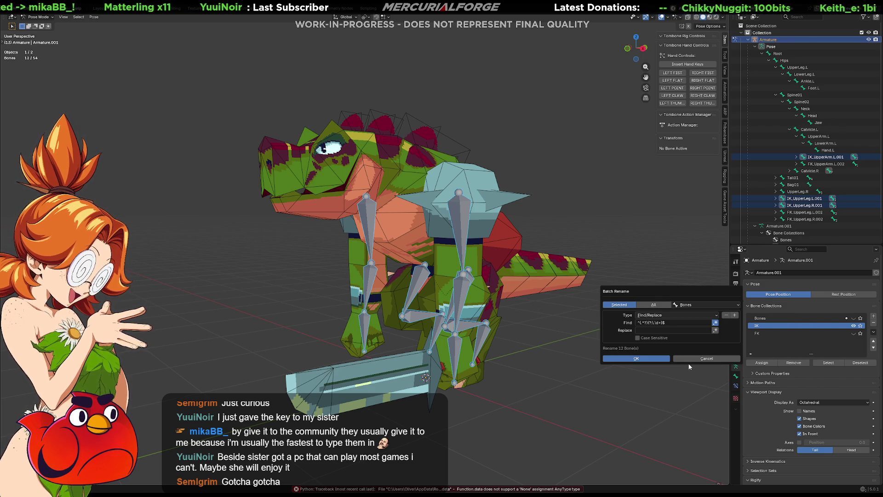
click(675, 322)
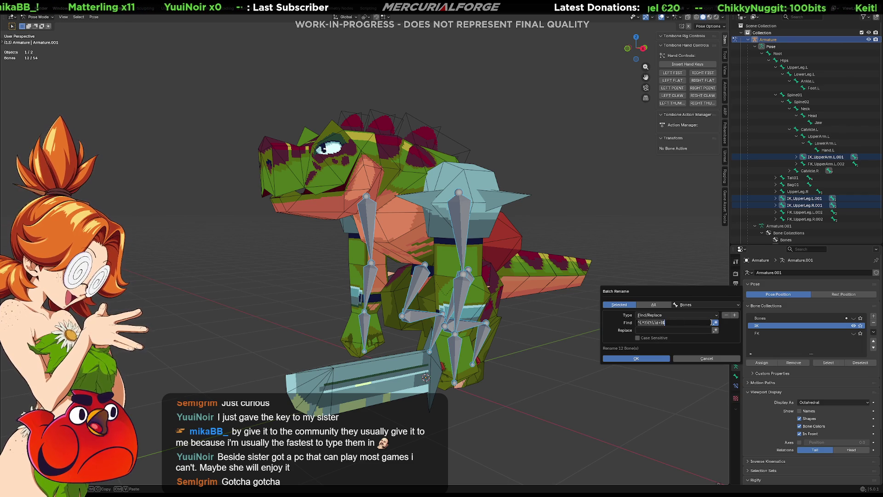
key(BackSpace)
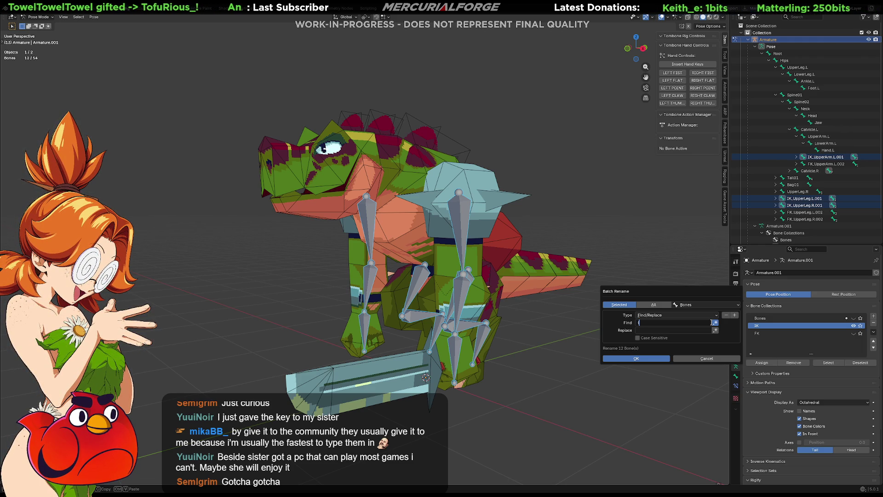
text(I)
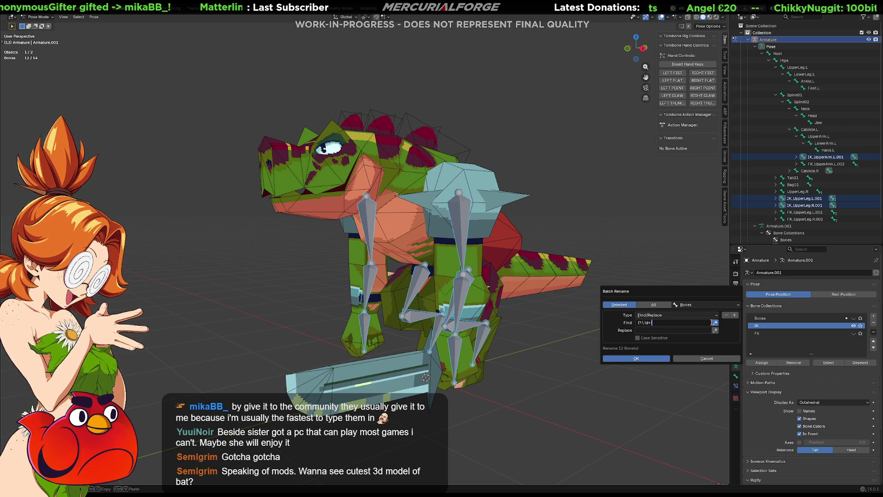
click(647, 358)
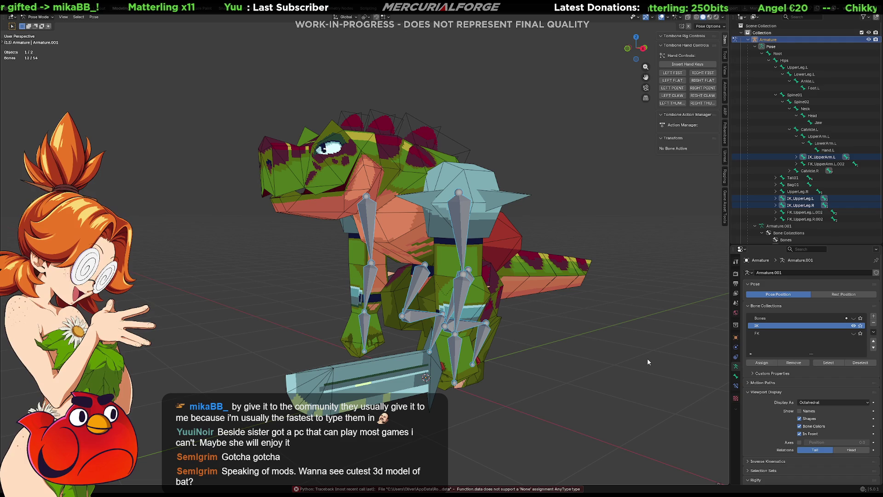
click(774, 202)
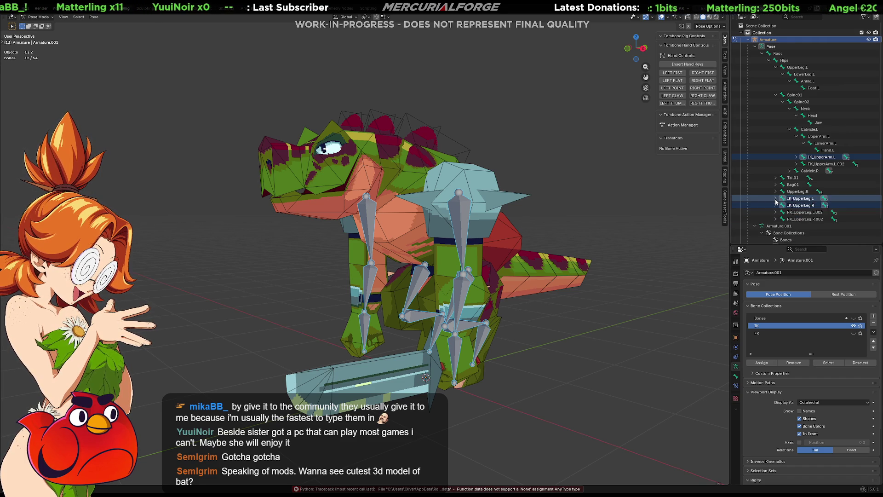
click(775, 206)
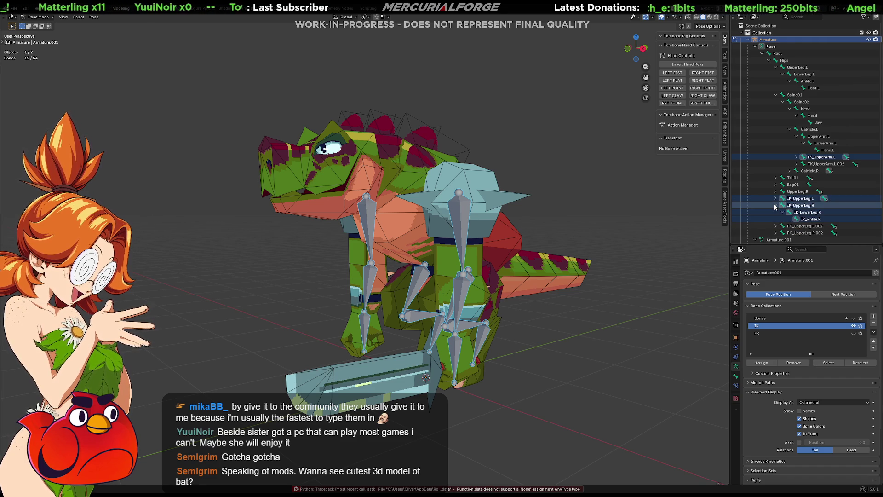
click(795, 157)
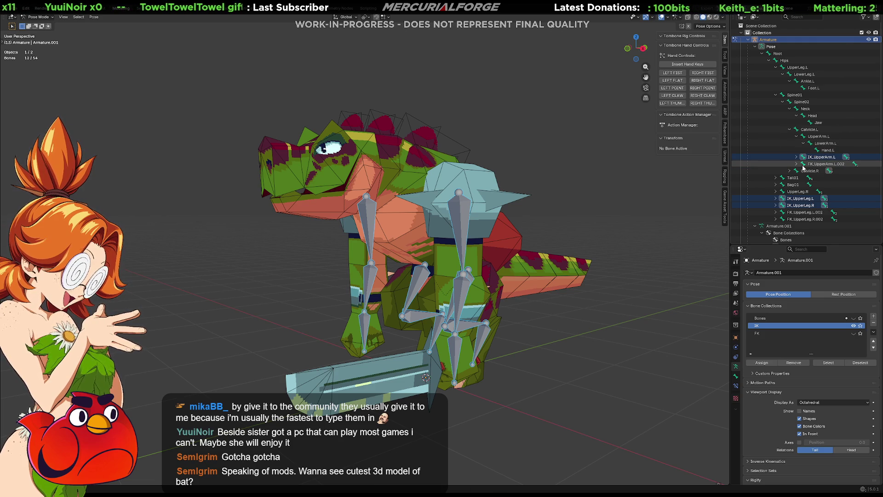
scroll(797, 192, down, 2)
scroll(797, 192, up, 2)
scroll(794, 145, down, 2)
scroll(792, 189, up, 2)
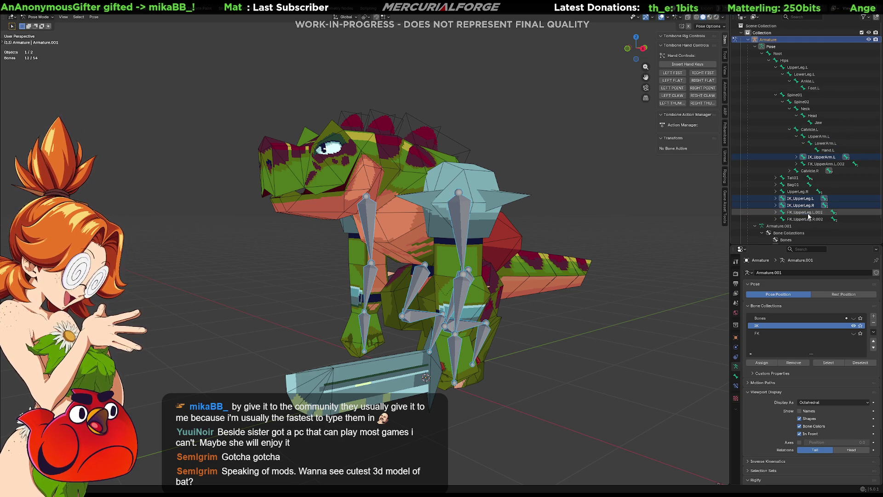
Make FK the active collection, check its visibility and select all of its bones
click(836, 331)
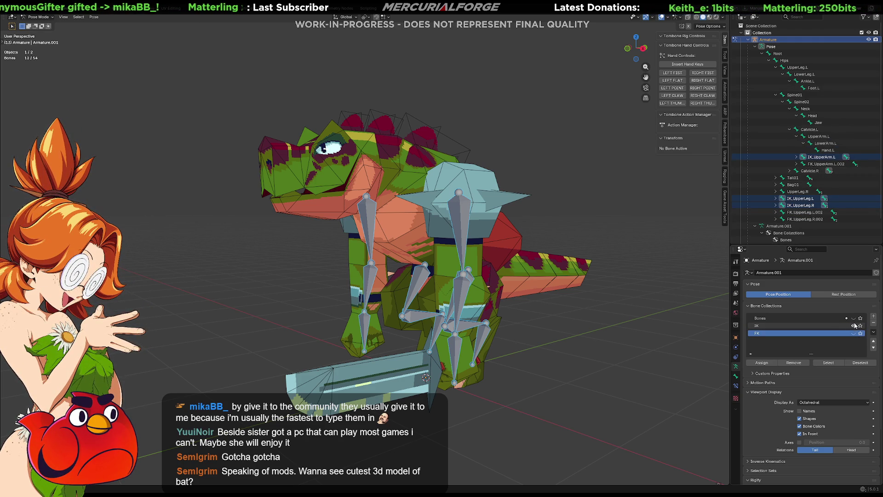
click(855, 325)
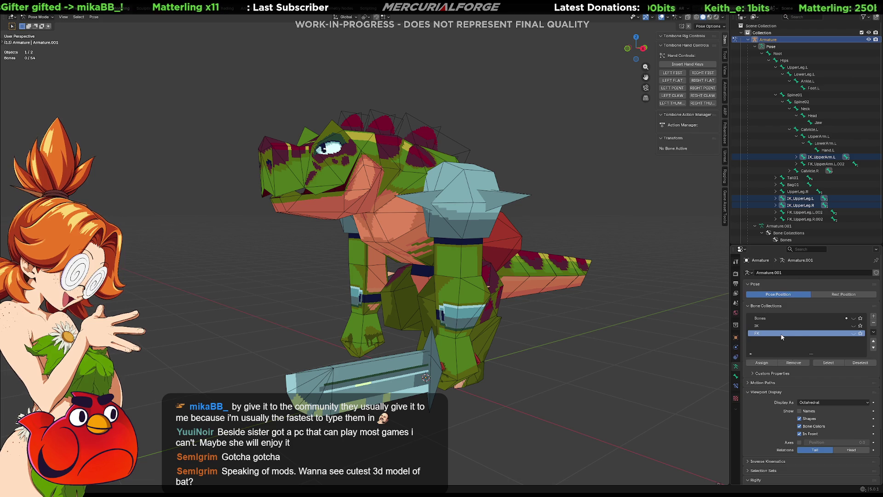
click(853, 334)
right_click(788, 336)
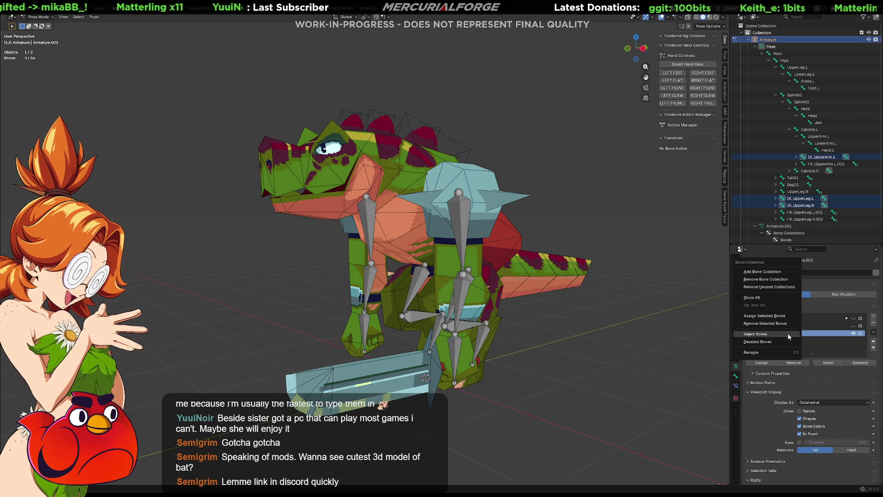
click(784, 335)
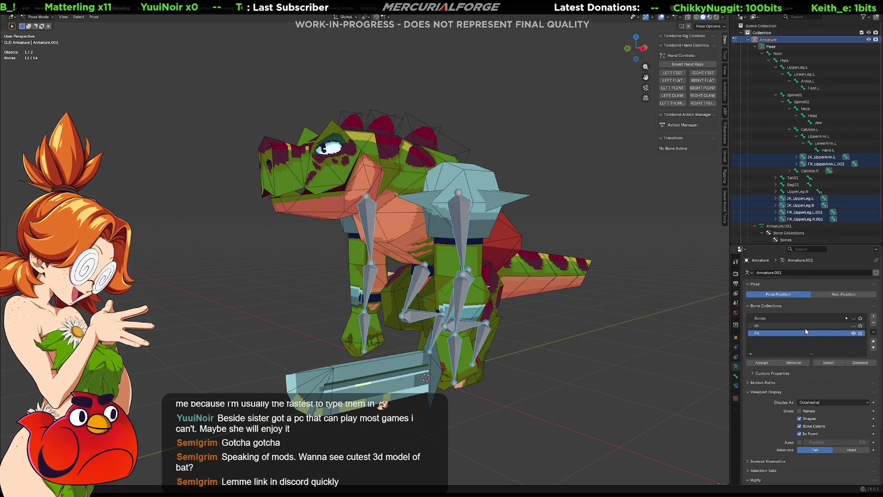
Apply Batch Rename to strip the .002 suffix from the FK bones and pick the FK upper leg bones
key(F3)
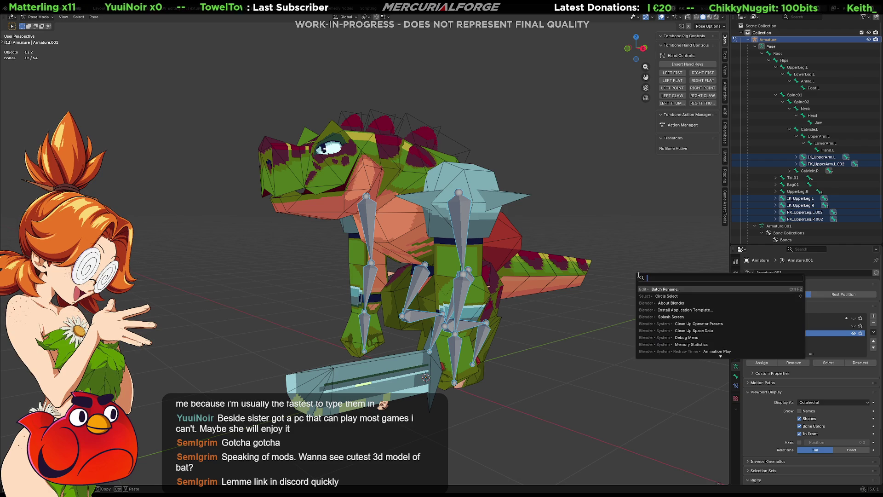
key(Return)
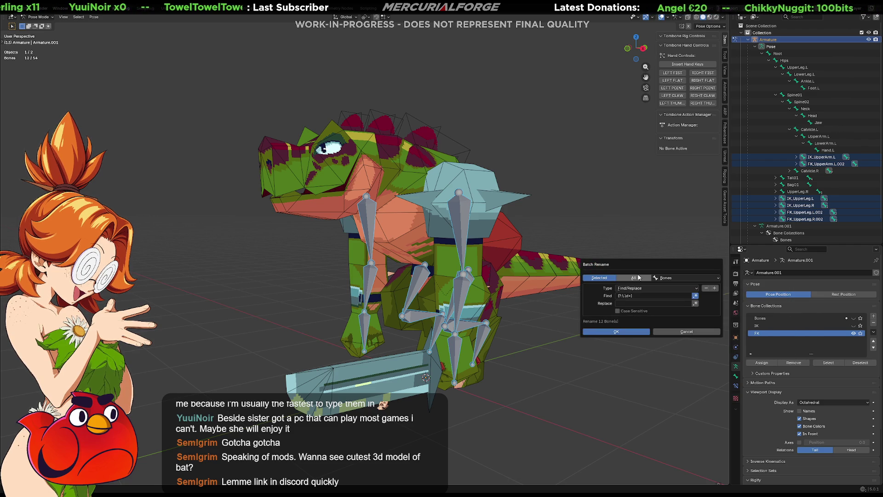
click(623, 333)
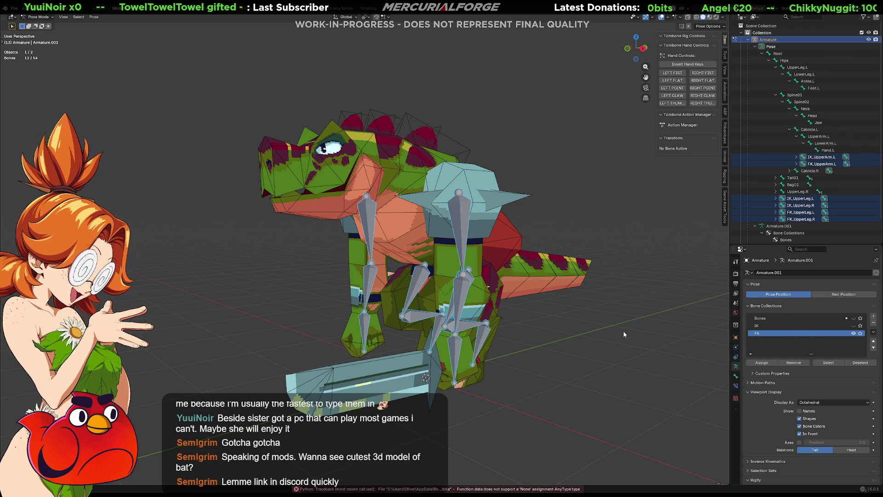
click(777, 213)
ctrl+click(794, 219)
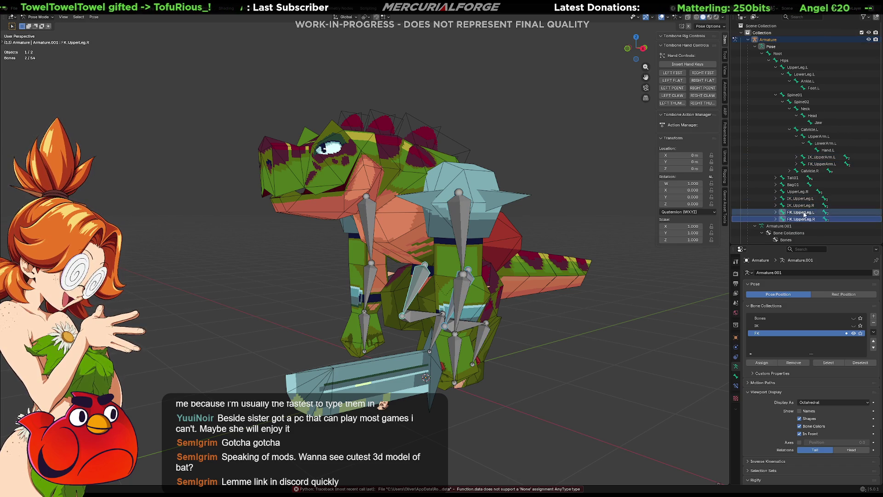
Select FK_UpperArm.L/R and FK_UpperLeg.L/R in the Outliner, expanding Calvicle.R, and bring up their options
ctrl+click(821, 164)
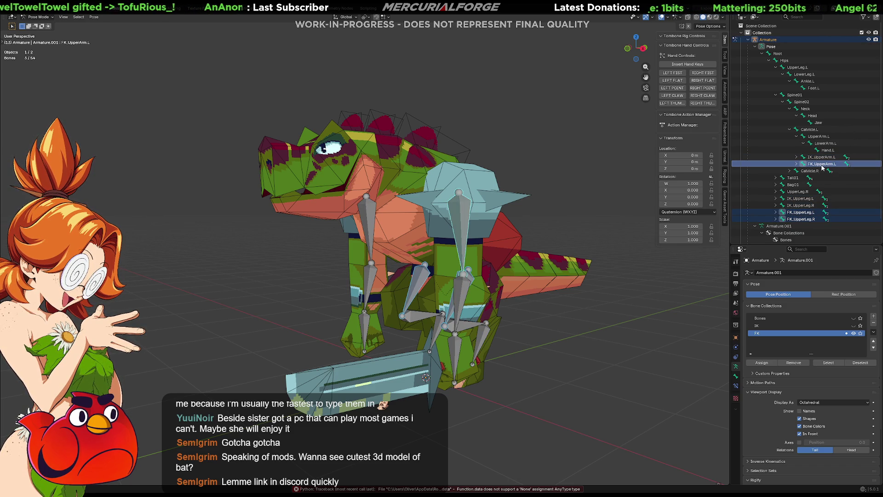
click(366, 210)
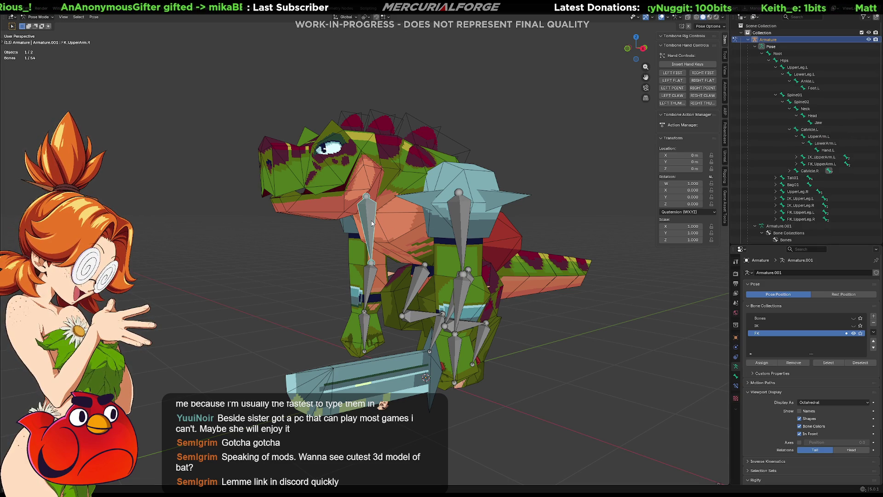
click(459, 218)
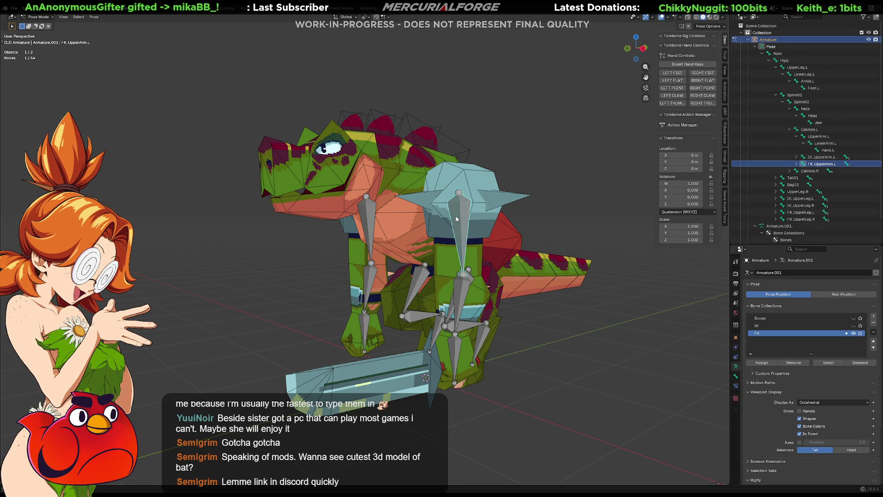
click(368, 223)
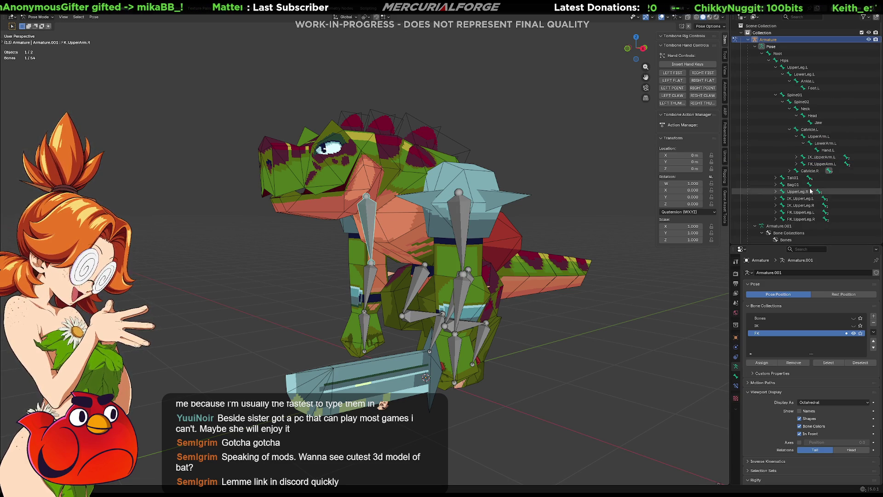
click(793, 171)
click(823, 191)
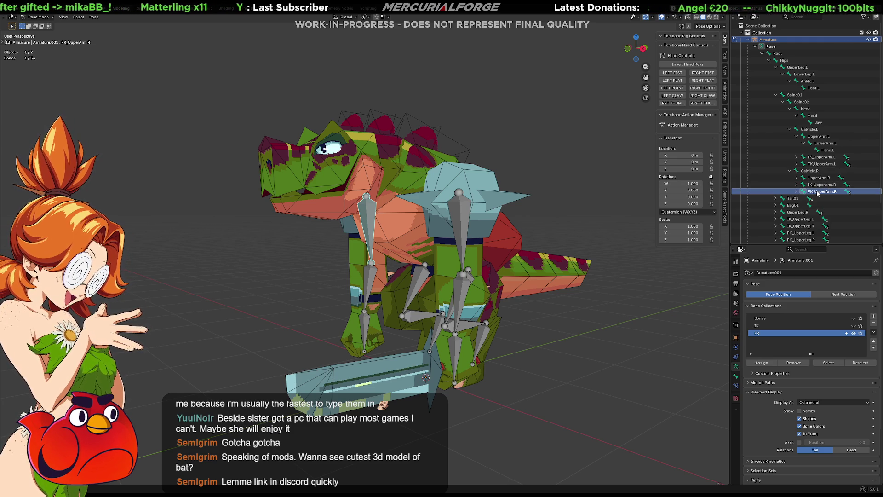
ctrl+click(824, 164)
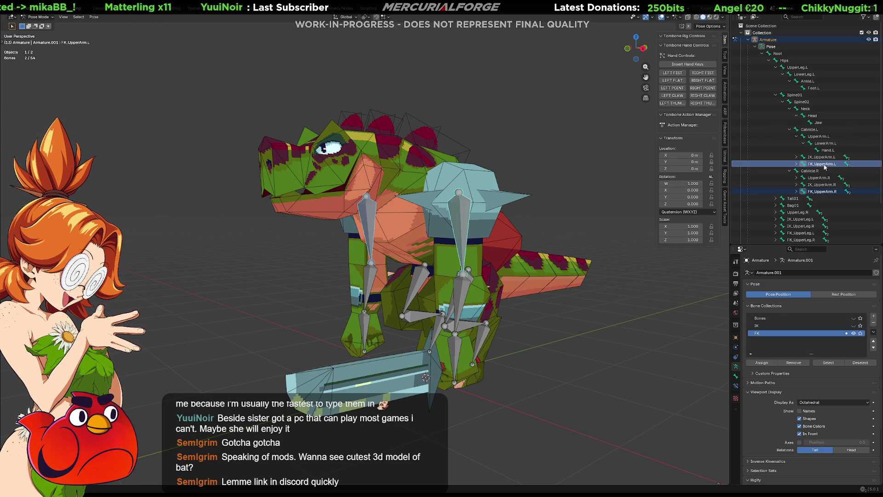
scroll(814, 187, down, 1)
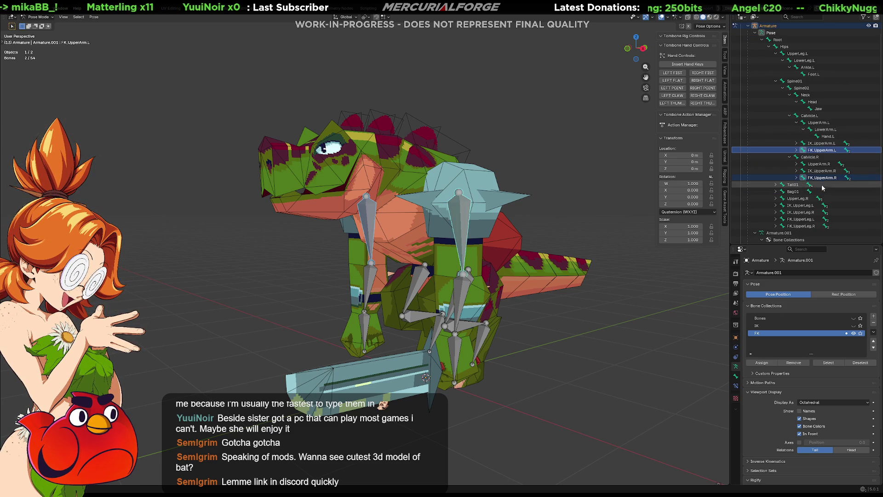
ctrl+click(804, 226)
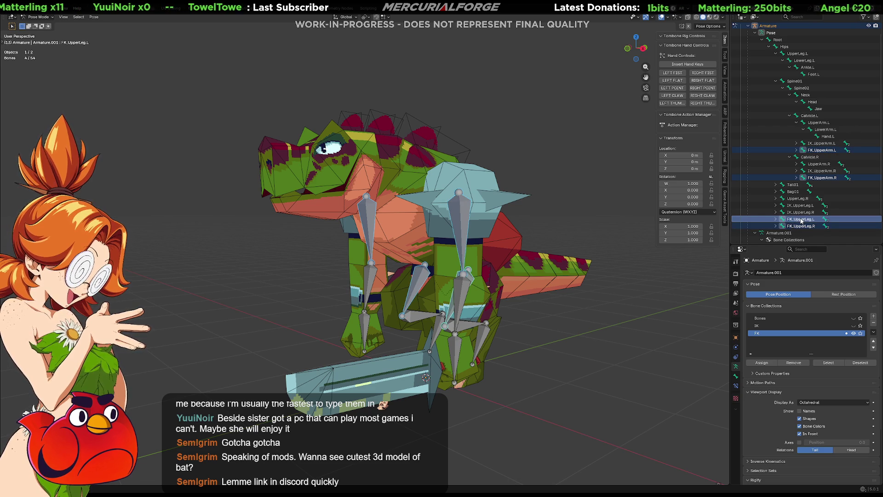
right_click(801, 220)
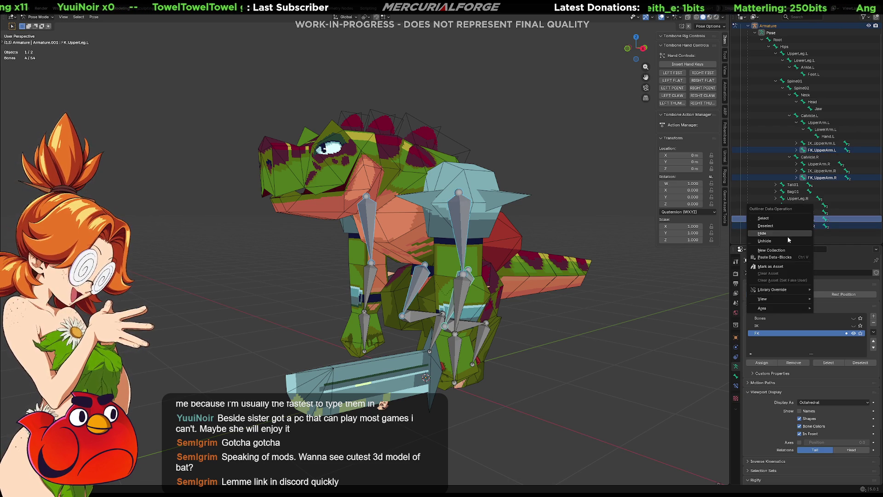
Toggle the FK collection's visibility, make IK active and add its bones to the selection via Select Bones
click(822, 222)
click(853, 333)
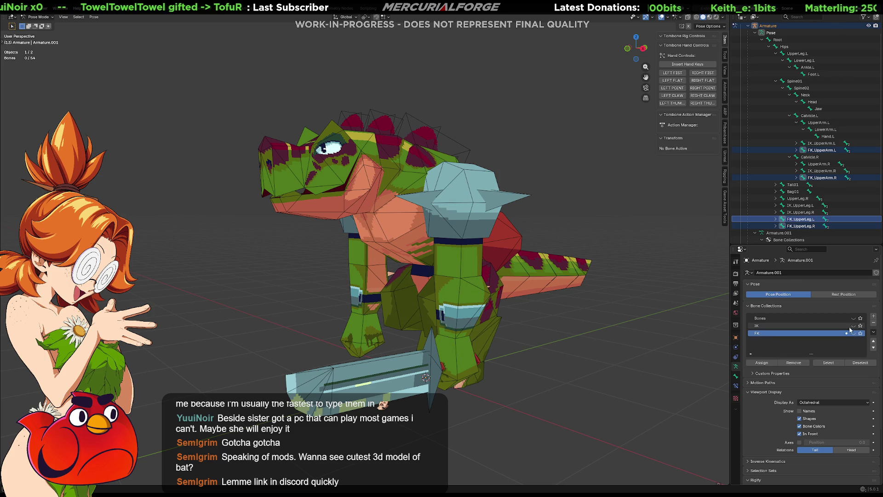
click(854, 325)
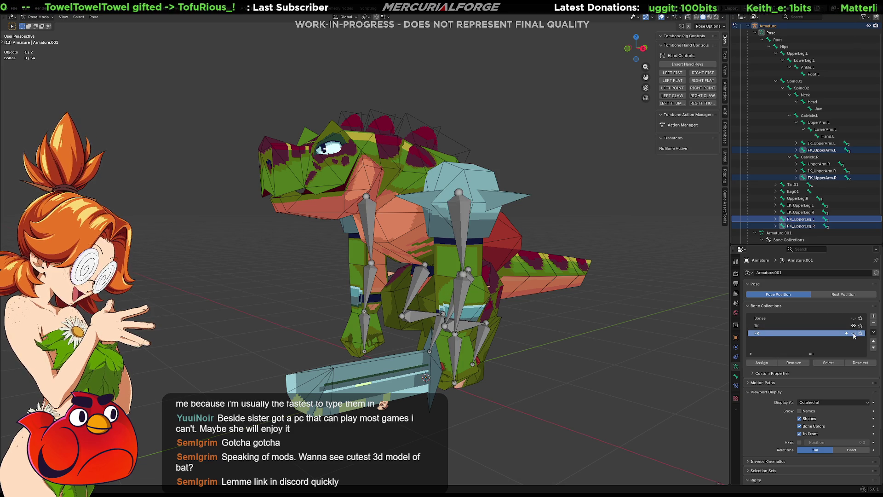
click(826, 326)
right_click(827, 327)
click(826, 327)
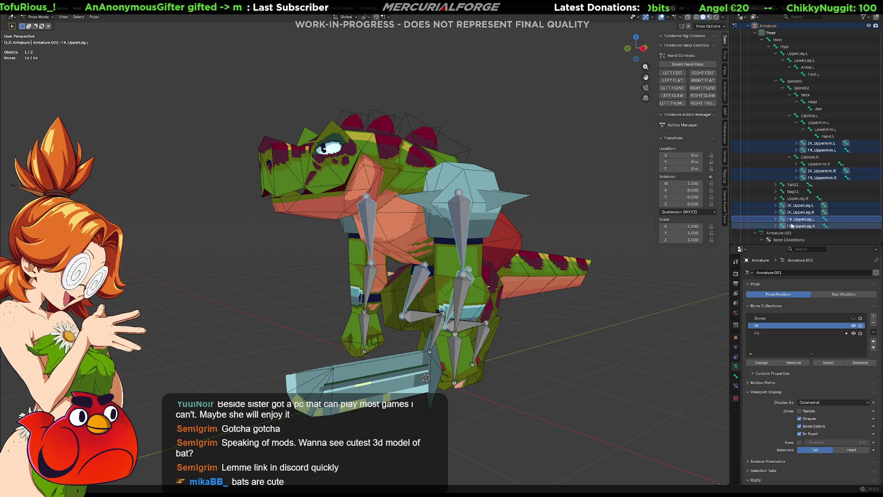
scroll(800, 205, down, 2)
Select the IK upper leg and upper arm bones and expand the IK arm and leg chains in the Outliner
click(801, 182)
ctrl+click(797, 186)
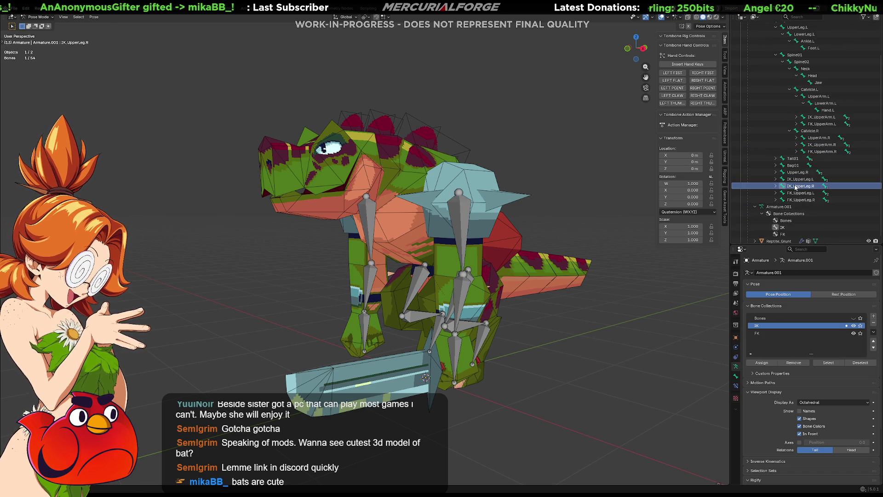
ctrl+click(821, 116)
ctrl+click(818, 144)
click(797, 117)
click(796, 158)
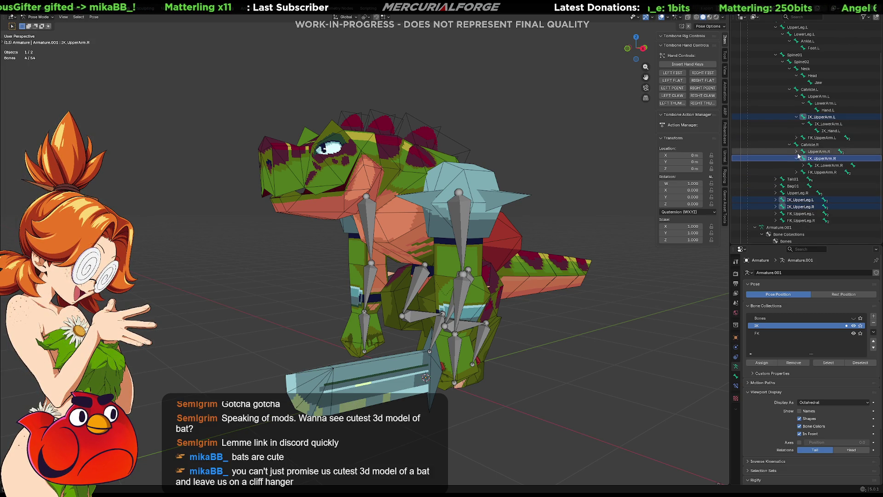
click(803, 165)
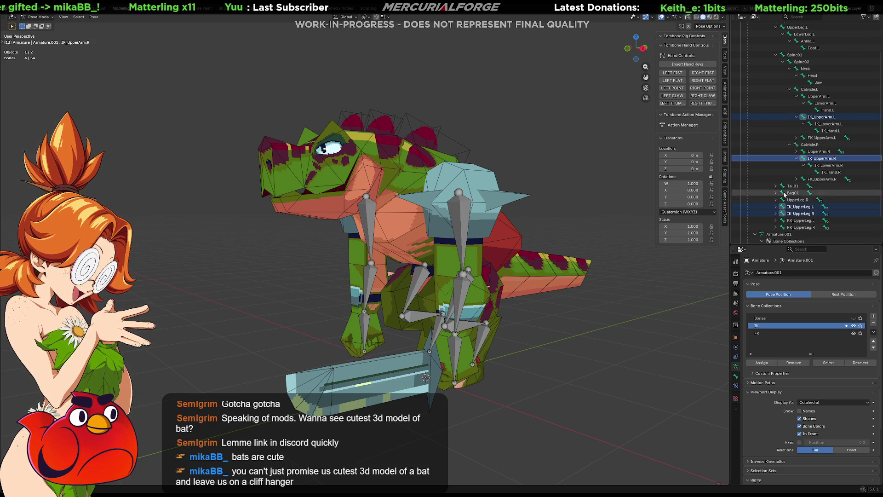
click(775, 208)
click(776, 228)
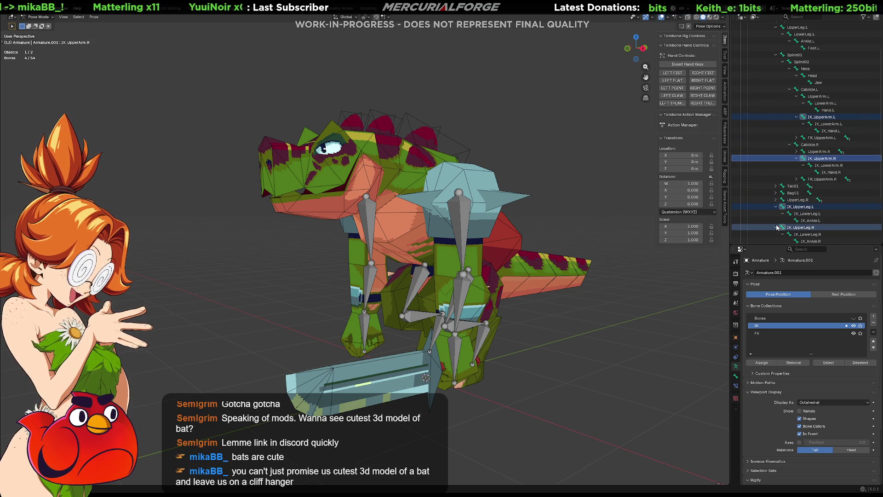
Extend the selection over both IK leg chains and the IK lower arm, upper arm and hand bones
click(811, 241)
scroll(824, 238, down, 1)
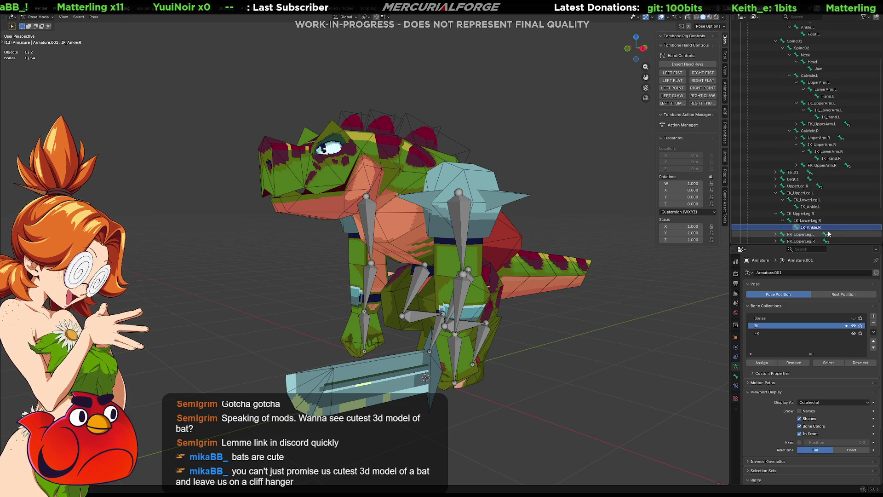
drag(828, 235, 828, 197)
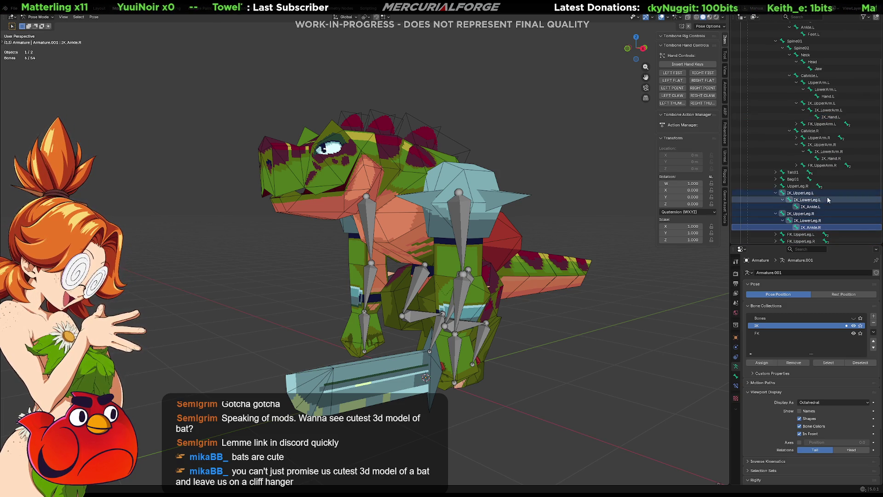
ctrl+click(825, 151)
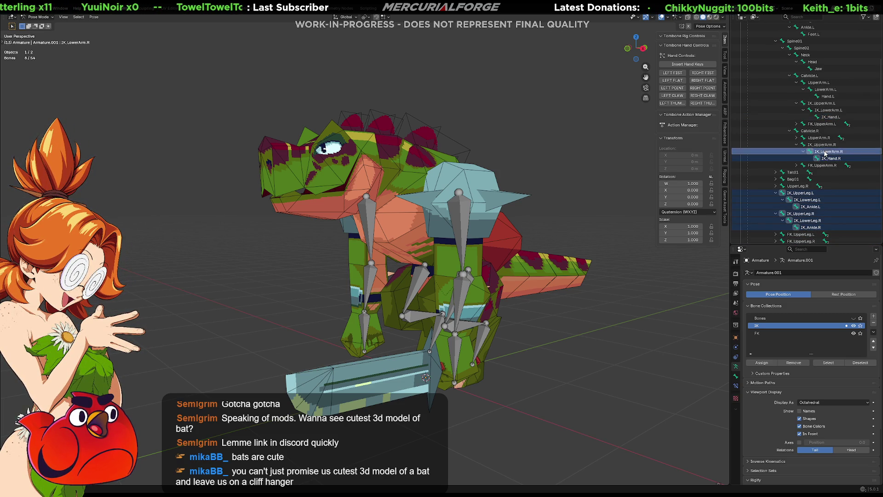
ctrl+click(824, 145)
ctrl+click(827, 116)
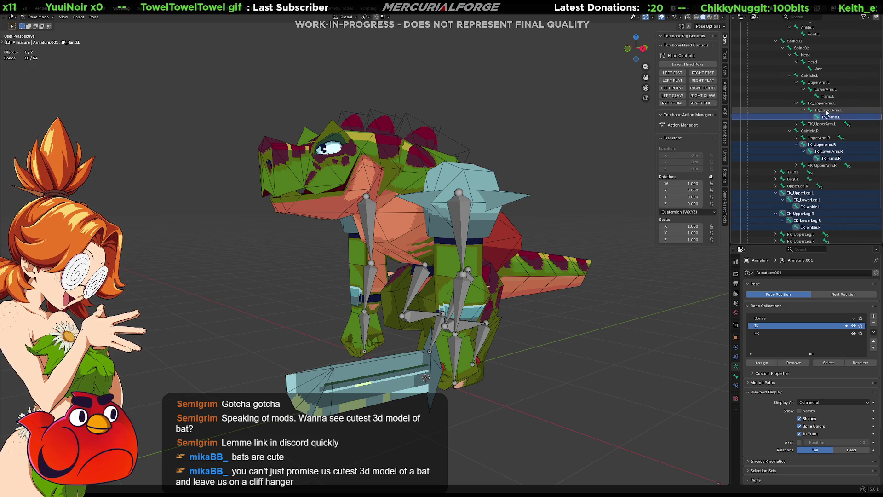
ctrl+click(823, 102)
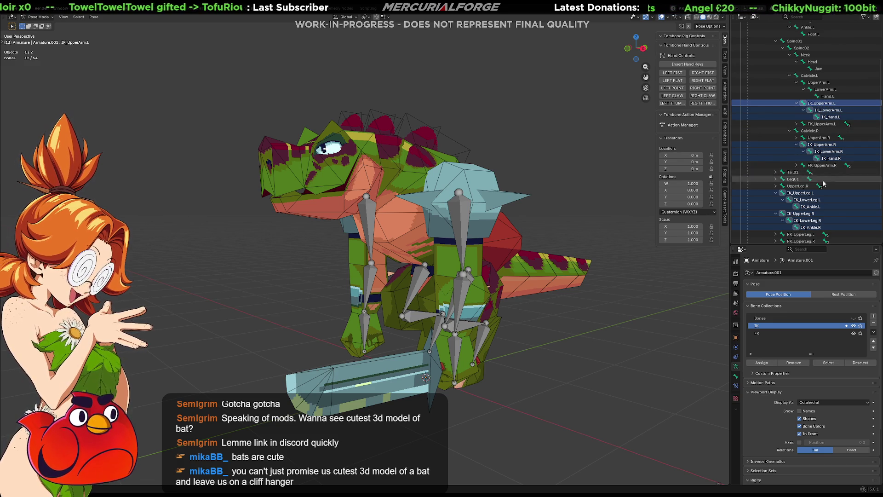
Switch the active bone collection between FK, Bones and IK, ending on FK
click(822, 333)
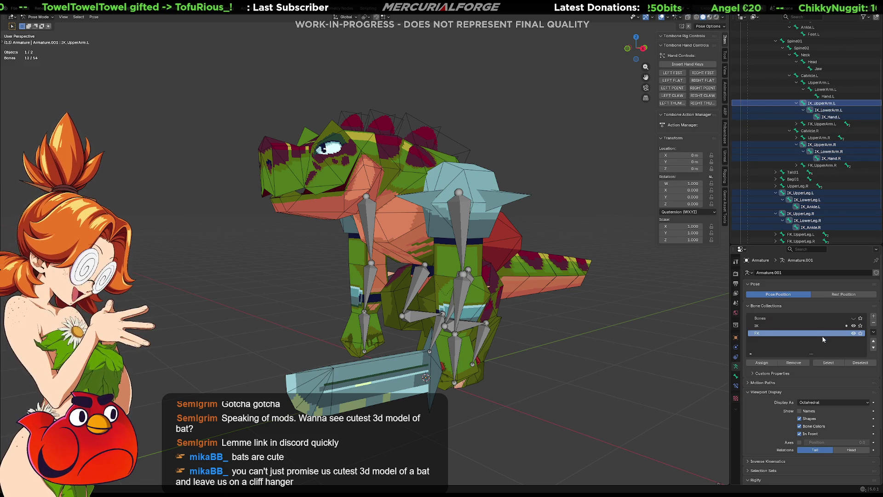
click(795, 363)
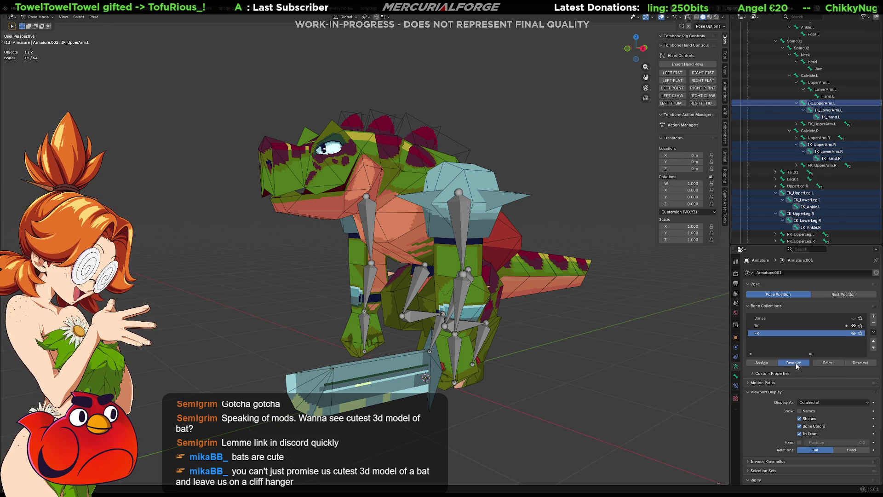
click(786, 318)
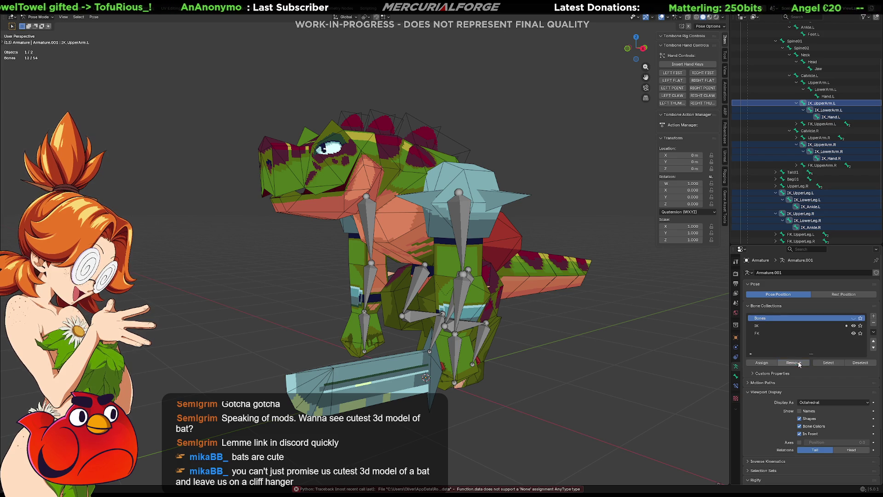
click(772, 325)
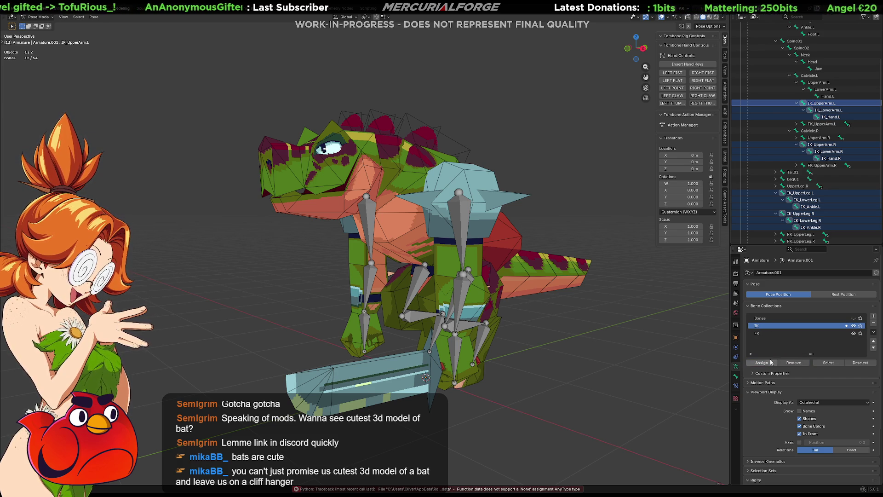
click(860, 363)
click(801, 333)
Select the FK and IK collections' bones to check them, then deselect the FK bones
right_click(808, 335)
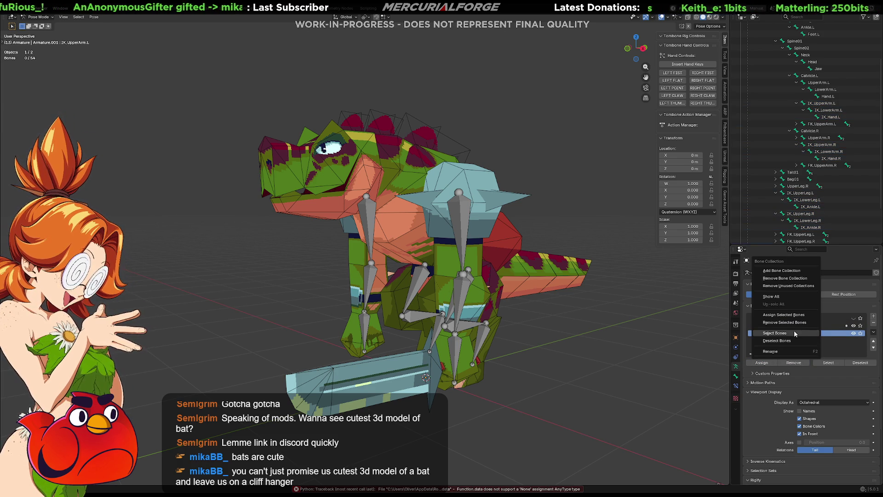
click(809, 335)
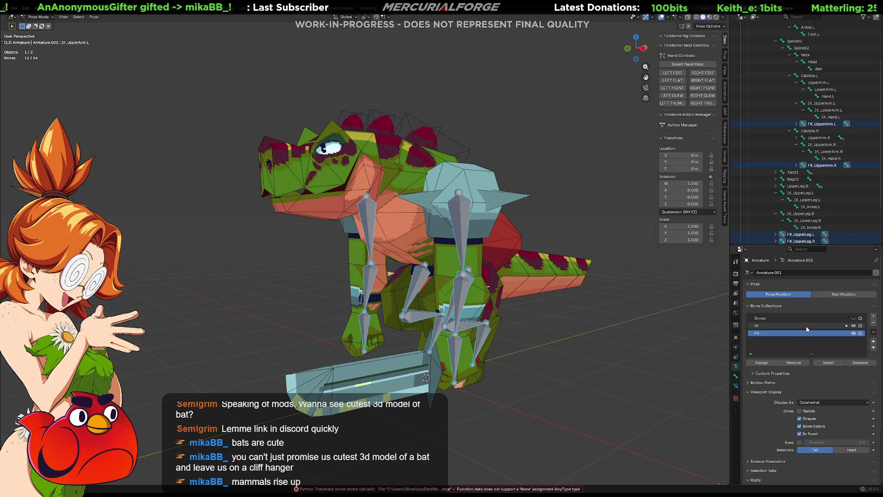
click(794, 327)
right_click(793, 327)
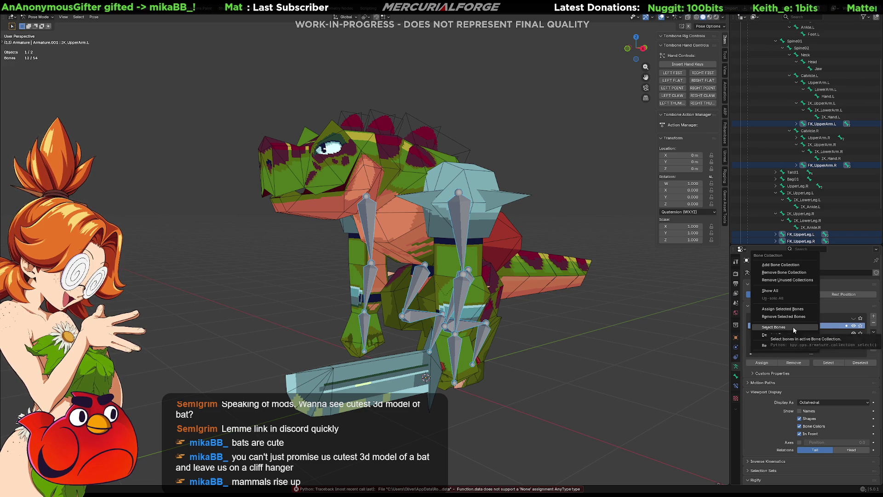
click(793, 327)
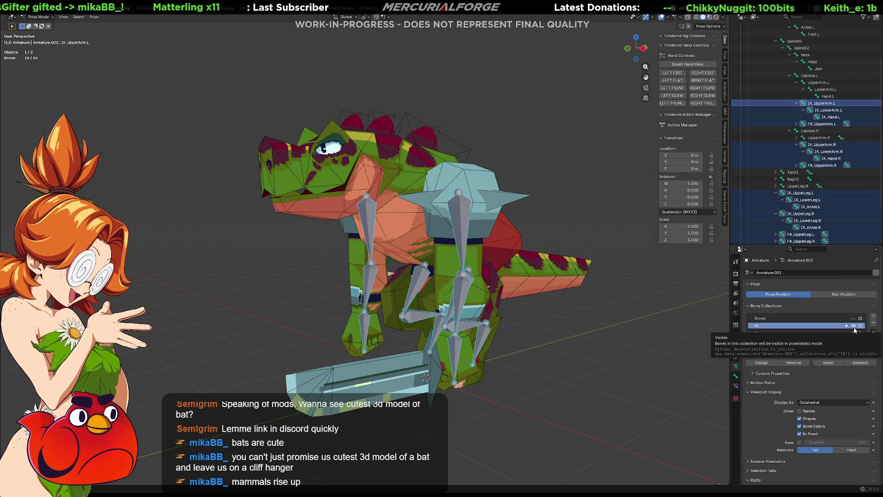
click(860, 363)
click(842, 334)
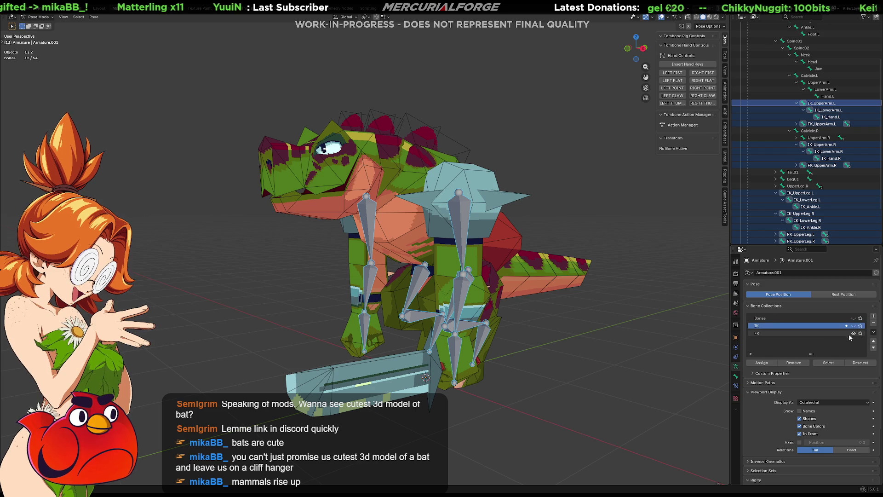
right_click(828, 333)
click(801, 340)
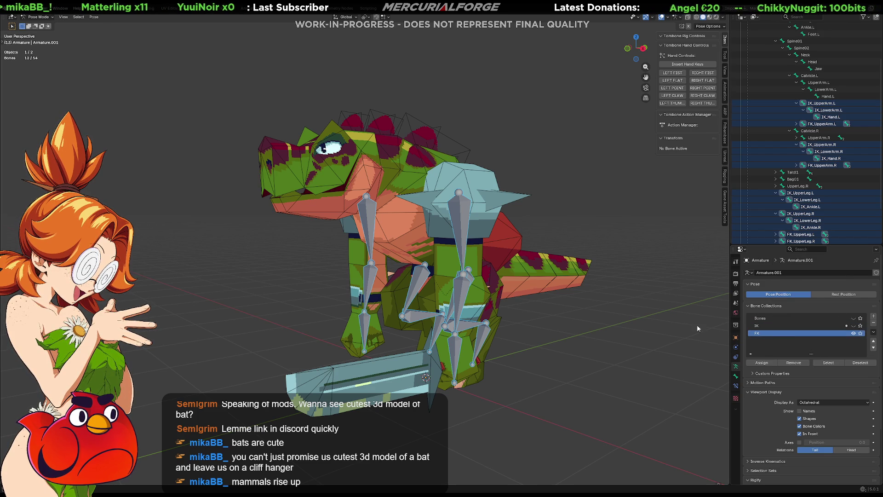
Make the IK and FK collections visible and select the IK collection's bones
click(804, 326)
right_click(804, 330)
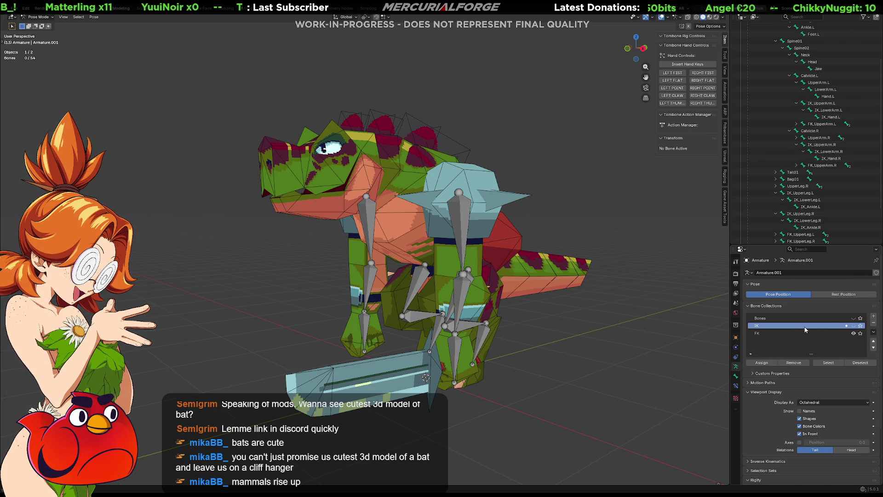
click(853, 330)
right_click(841, 329)
click(833, 327)
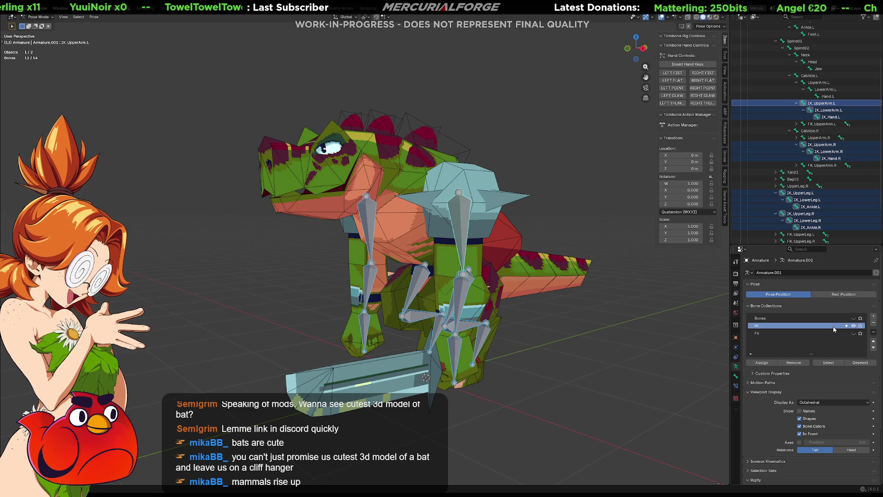
click(855, 332)
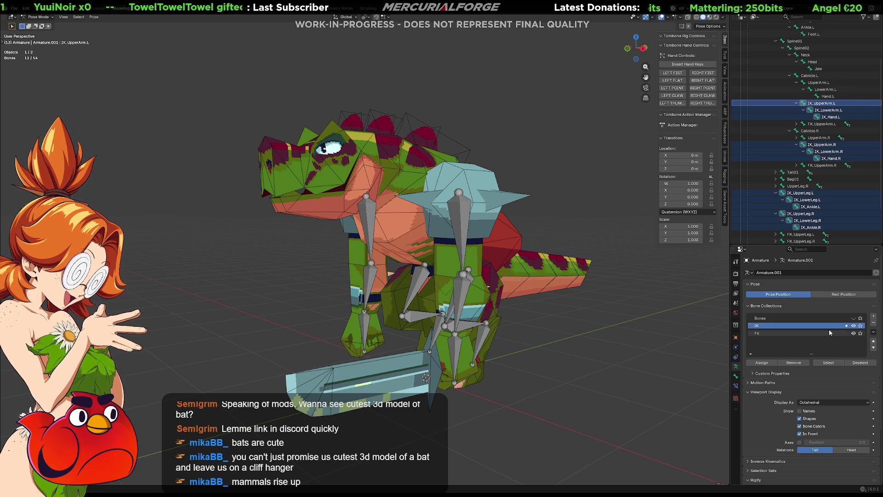
right_click(816, 327)
click(815, 328)
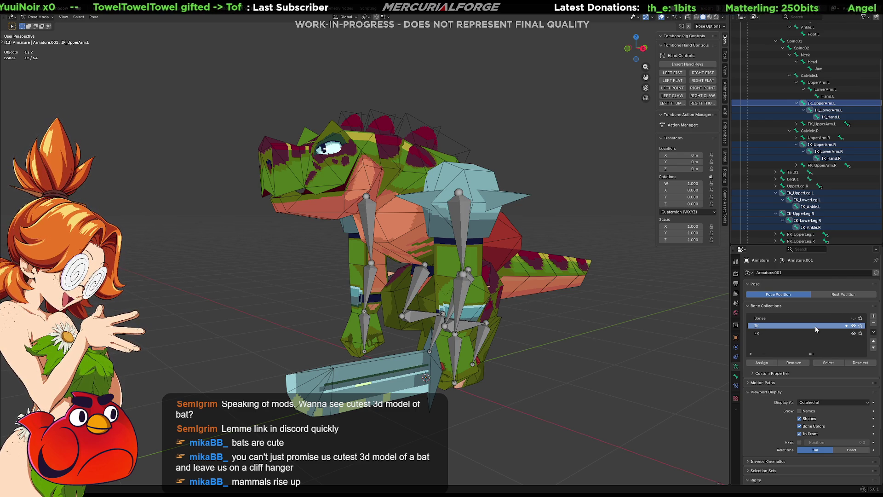
Select the FK and Bones collections' bones in turn, clearing the selection after each check
click(698, 322)
click(800, 331)
right_click(798, 332)
click(798, 333)
click(686, 319)
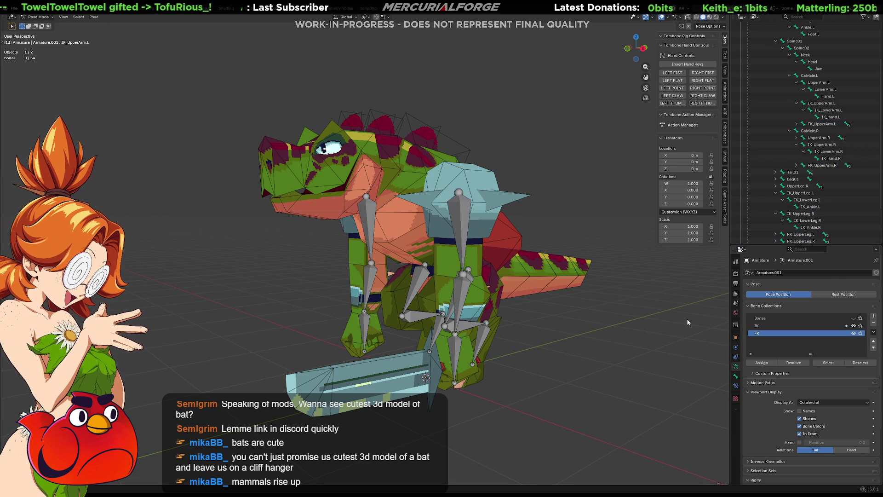
click(772, 326)
right_click(778, 324)
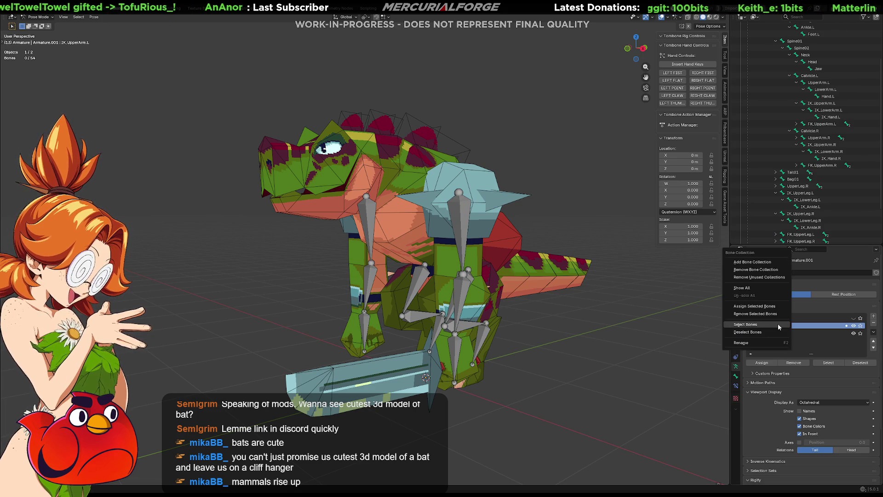
click(779, 326)
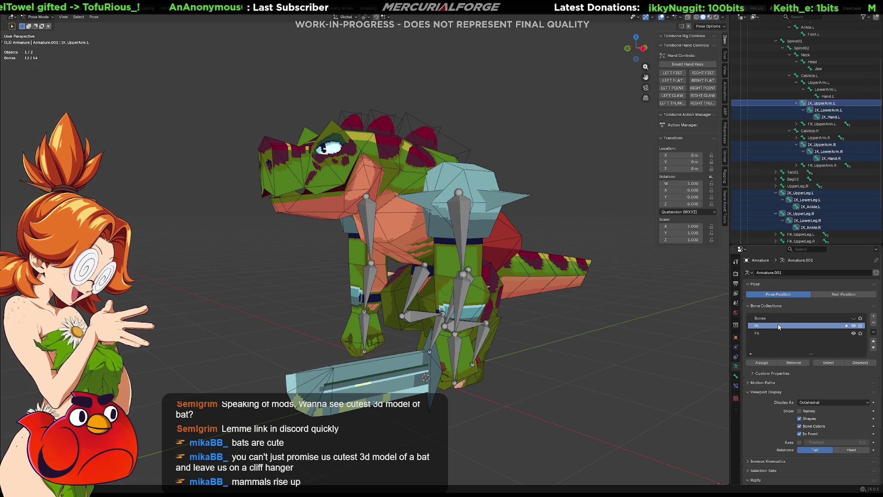
click(639, 318)
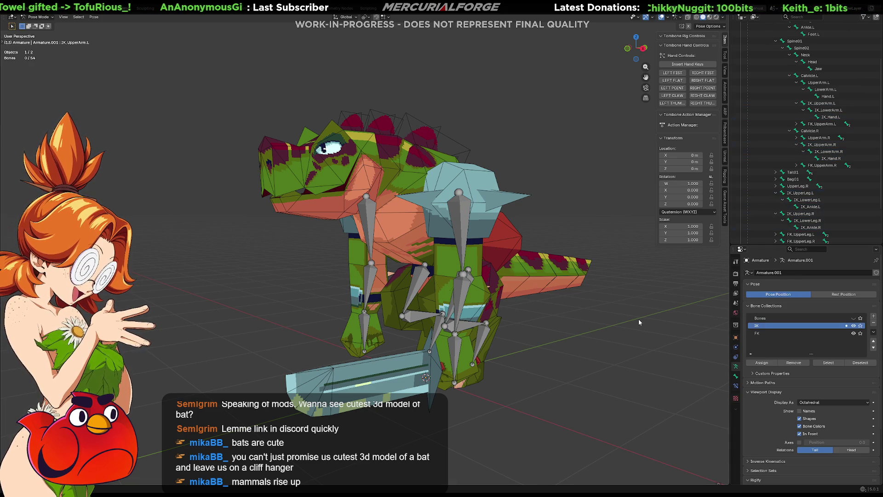
Show the deform bones and rename the Bones collection to DEFORM
click(854, 318)
double_click(790, 314)
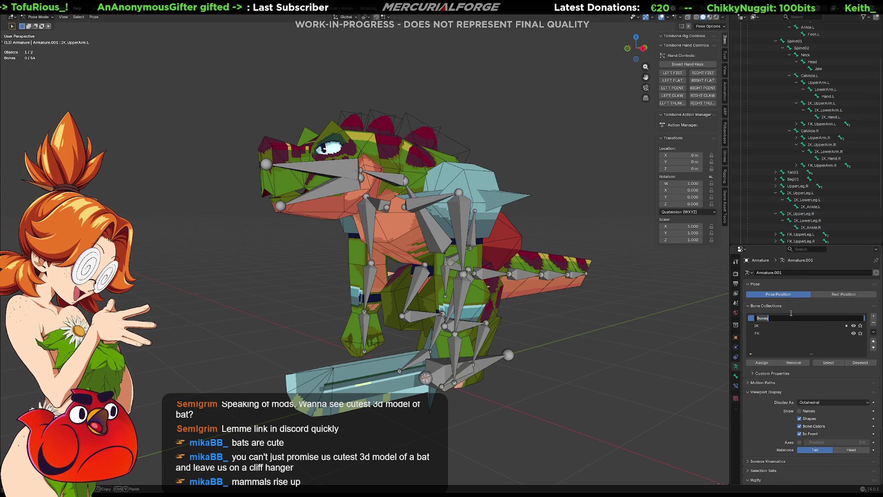
text(DEFORM)
key(Return)
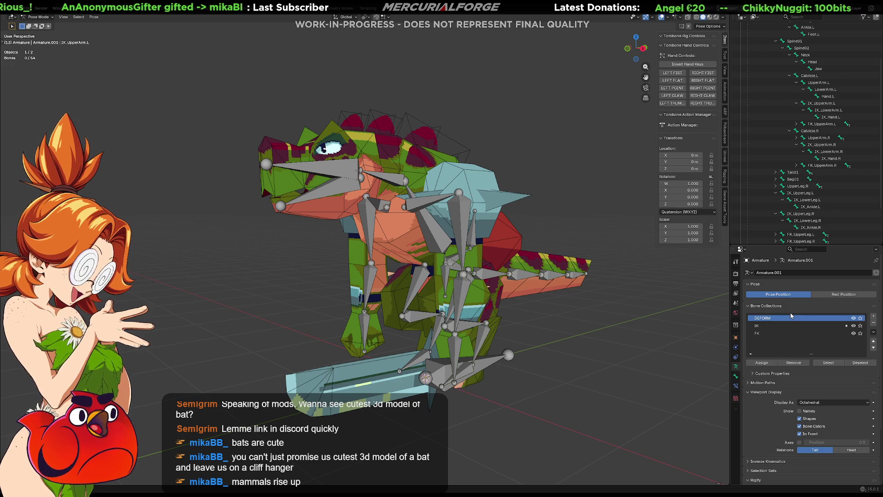